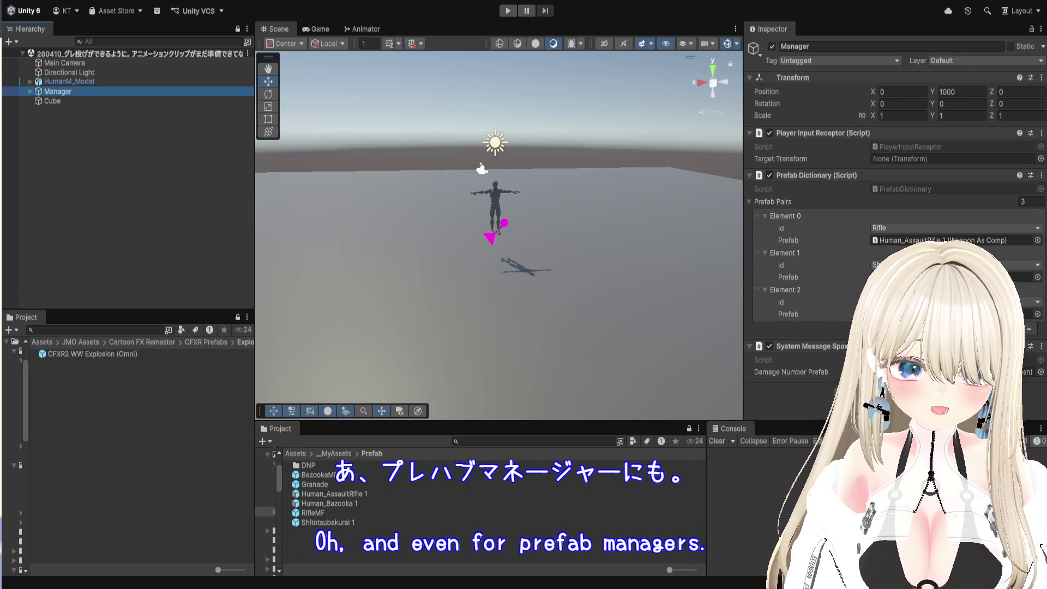
- Add Element 3 to the Manager's Prefab Pairs for the melee weapon prefab, then deselect Manager
{"action": "left_click", "coordinate": [1018, 328]}
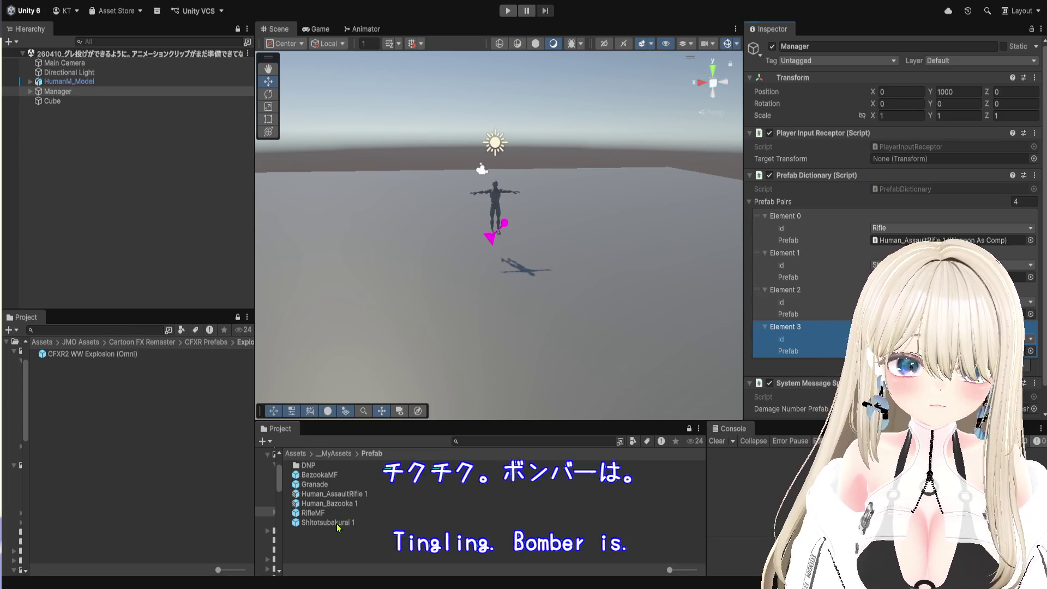
{"action": "scroll", "coordinate": [785, 327], "scroll_direction": "down", "scroll_amount": 2}
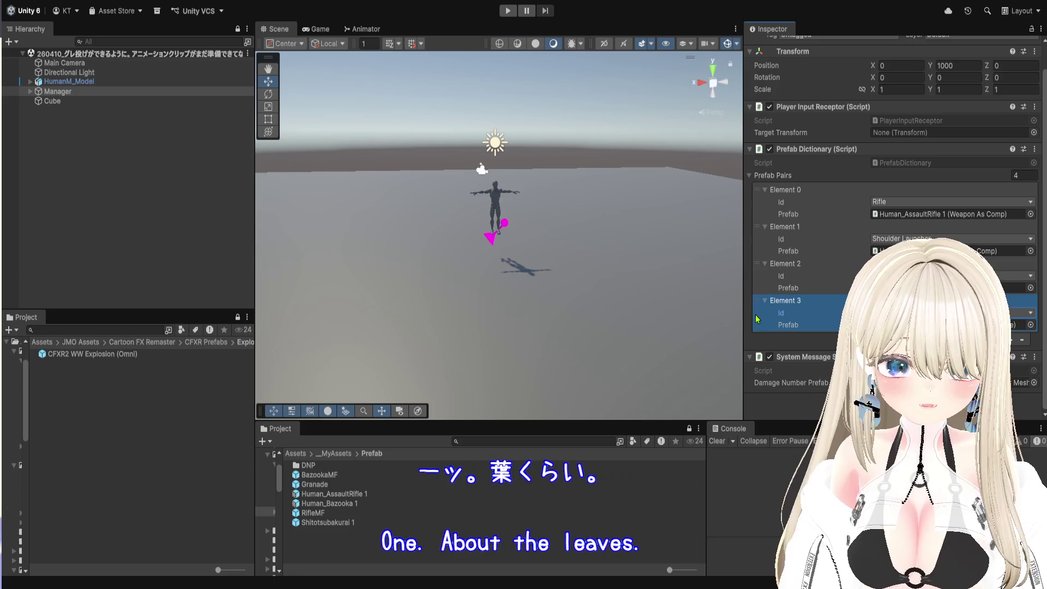
{"action": "left_click", "coordinate": [98, 158]}
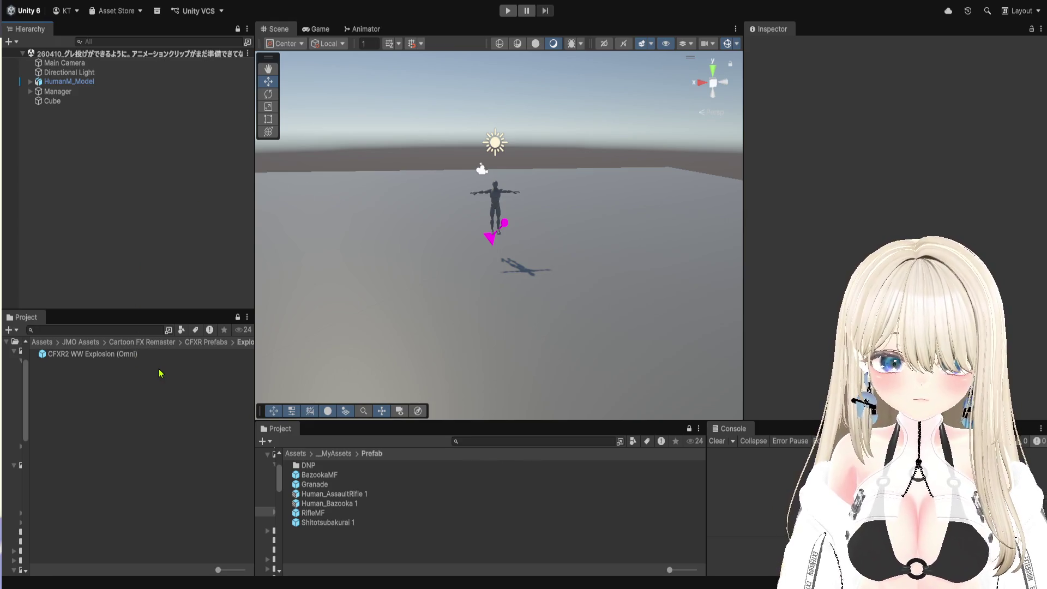
- Select HumanM_Model and focus its Pawn Controller, showing 3 Weapons and 2 Magazines
{"action": "left_click_drag", "start_coordinate": [269, 370], "coordinate": [309, 370]}
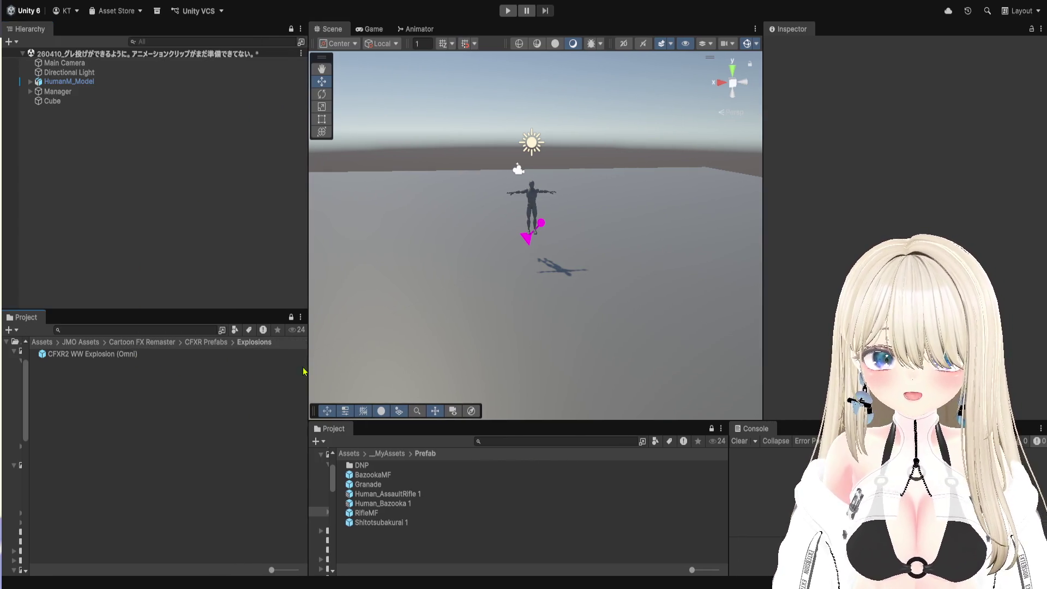
{"action": "left_click", "coordinate": [74, 81]}
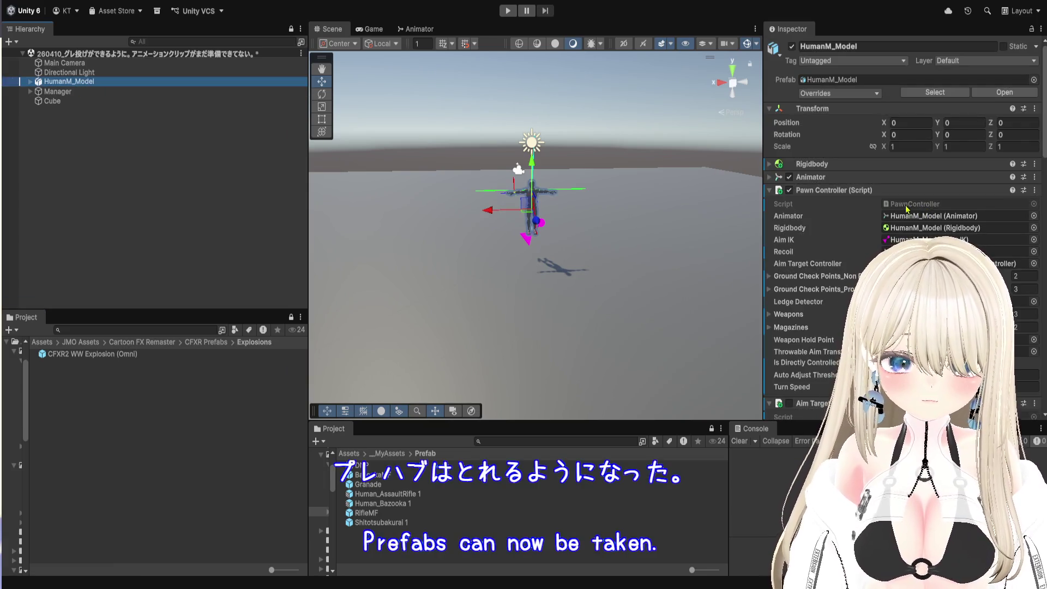
{"action": "left_click", "coordinate": [886, 204]}
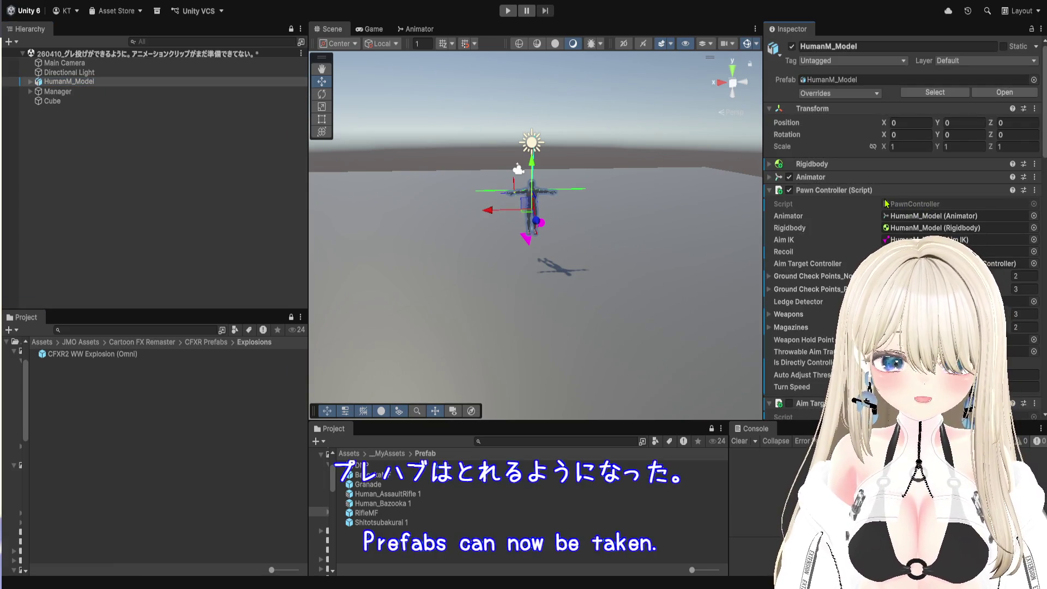
{"action": "left_click", "coordinate": [886, 204]}
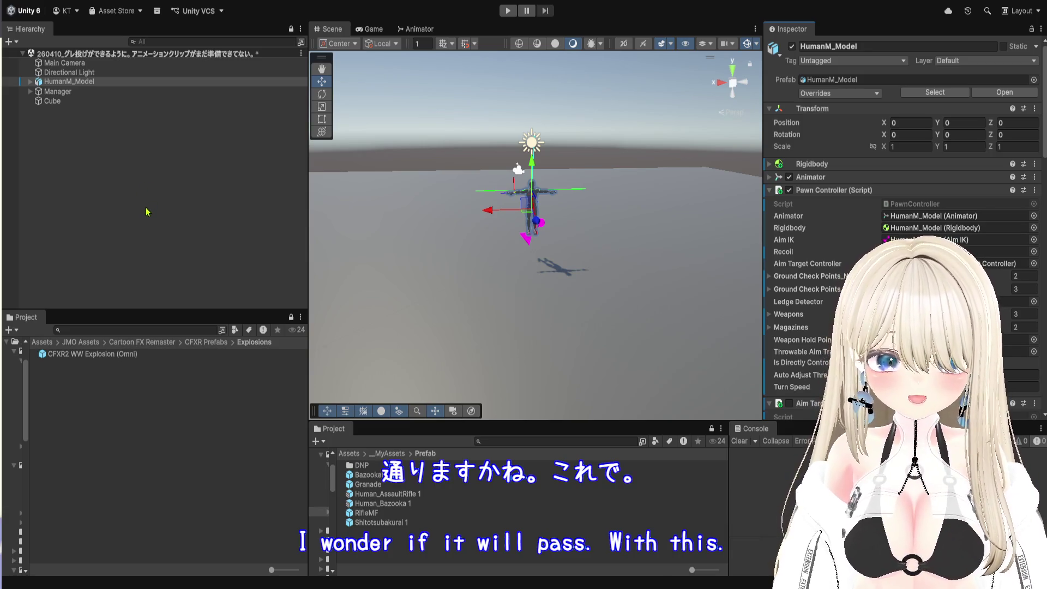
- Expand the Weapons list and set Element 0's Weapon Kind to the pole type
{"action": "scroll", "coordinate": [807, 278], "scroll_direction": "down", "scroll_amount": 10}
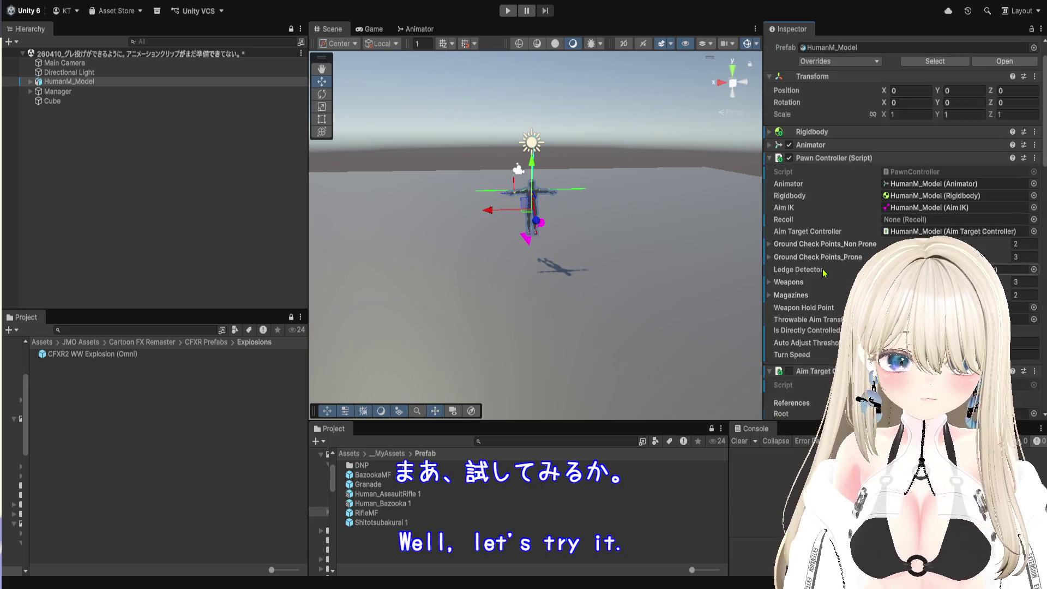
{"action": "scroll", "coordinate": [824, 307], "scroll_direction": "down", "scroll_amount": 5}
{"action": "scroll", "coordinate": [822, 300], "scroll_direction": "up", "scroll_amount": 12}
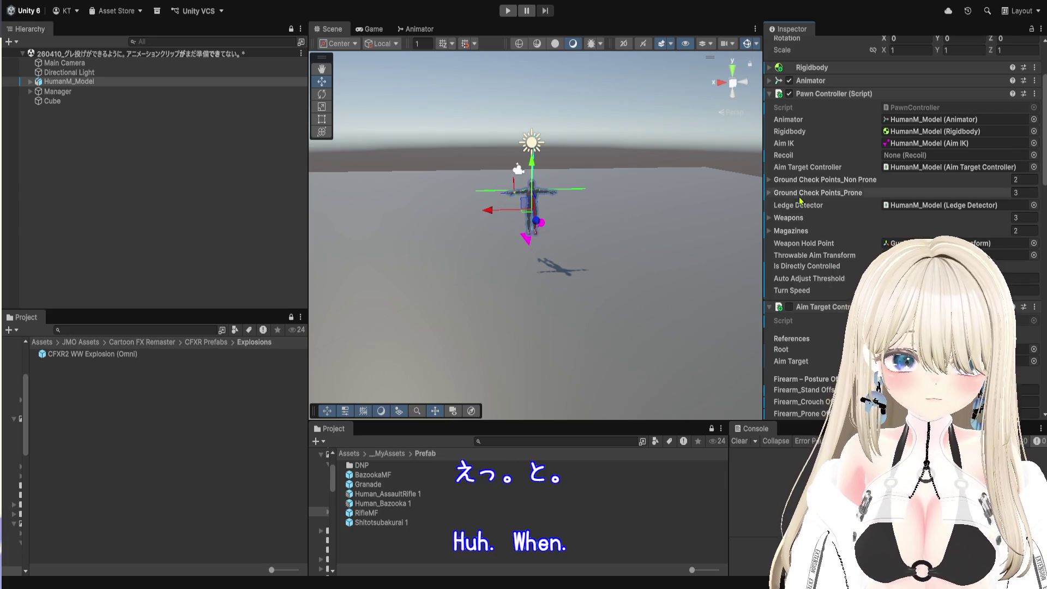
{"action": "left_click", "coordinate": [799, 218]}
{"action": "scroll", "coordinate": [828, 235], "scroll_direction": "down", "scroll_amount": 1}
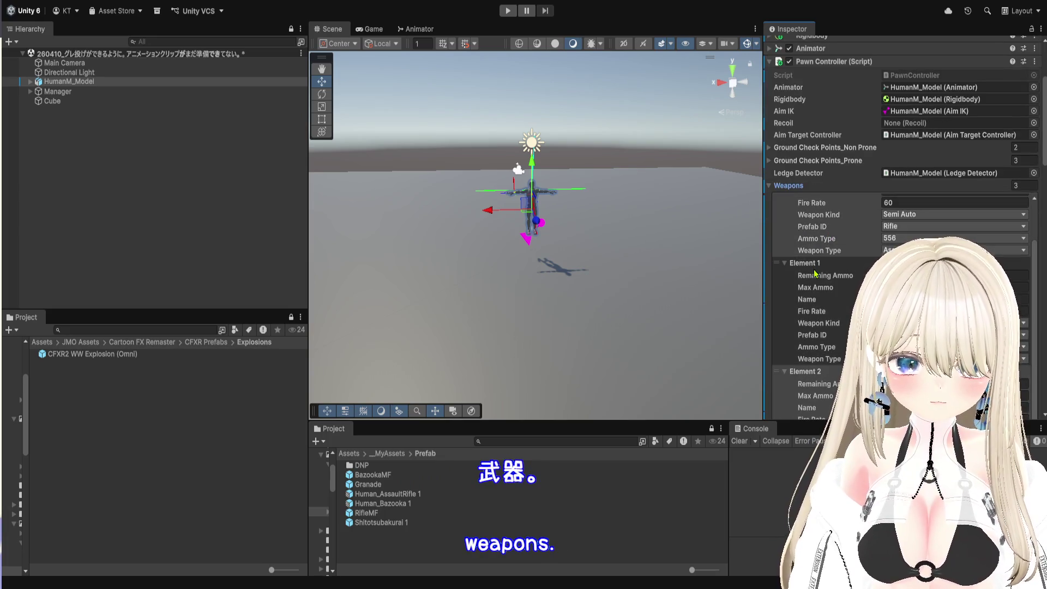
{"action": "scroll", "coordinate": [823, 251], "scroll_direction": "up", "scroll_amount": 4}
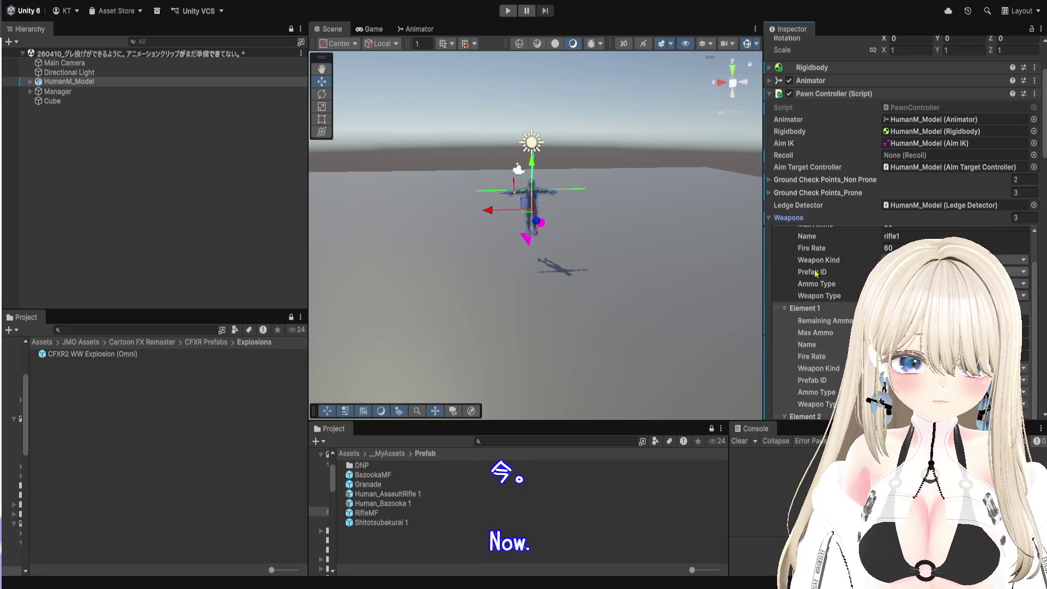
{"action": "scroll", "coordinate": [820, 270], "scroll_direction": "down", "scroll_amount": 2}
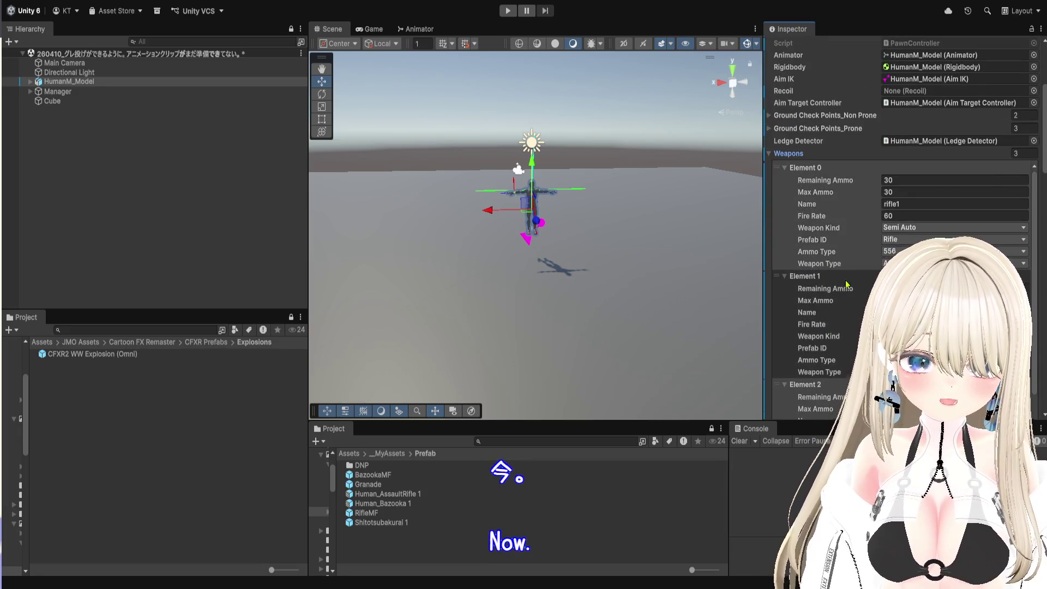
{"action": "scroll", "coordinate": [828, 267], "scroll_direction": "up", "scroll_amount": 1}
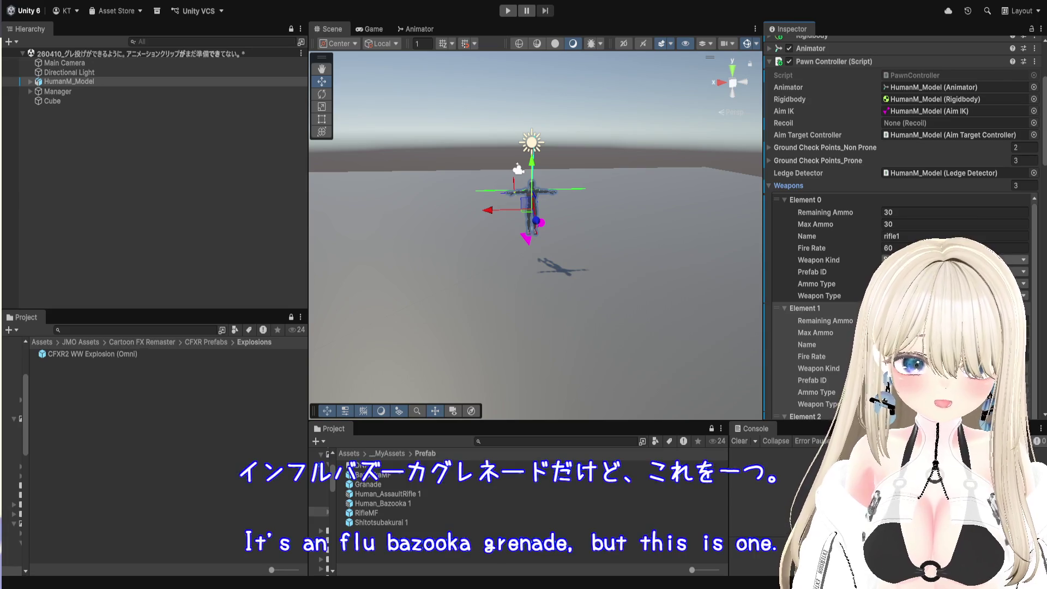
{"action": "left_click", "coordinate": [905, 260]}
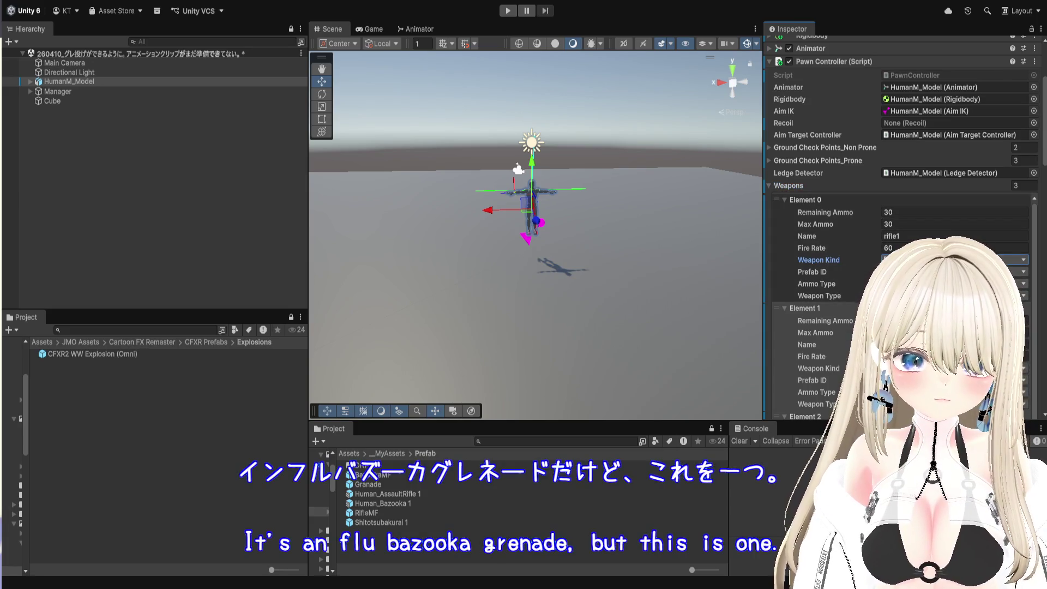
{"action": "key", "text": "Tab"}
{"action": "key", "text": "Tab"}
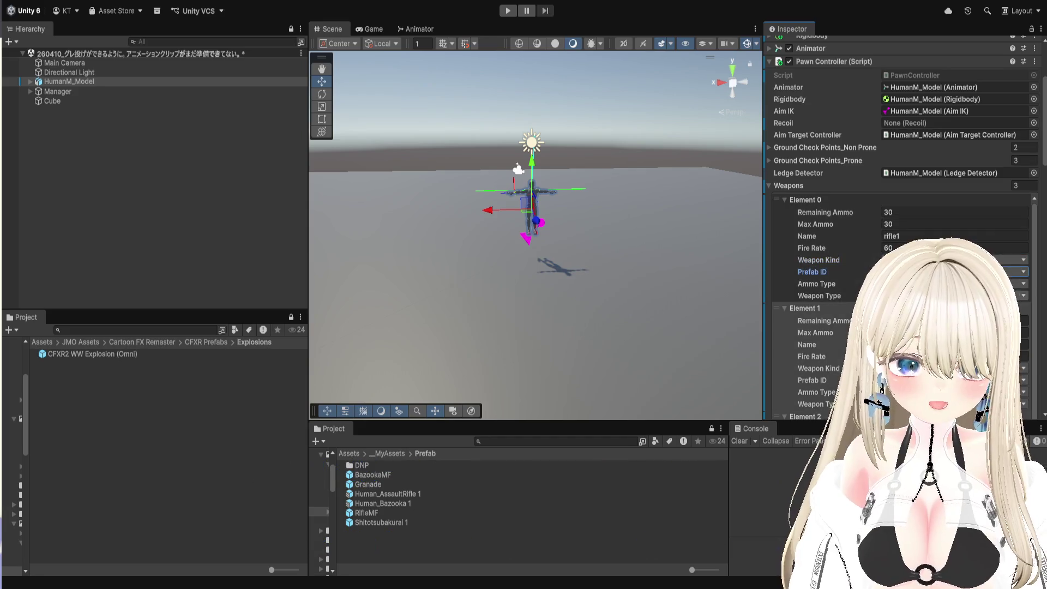
{"action": "key", "text": "Tab"}
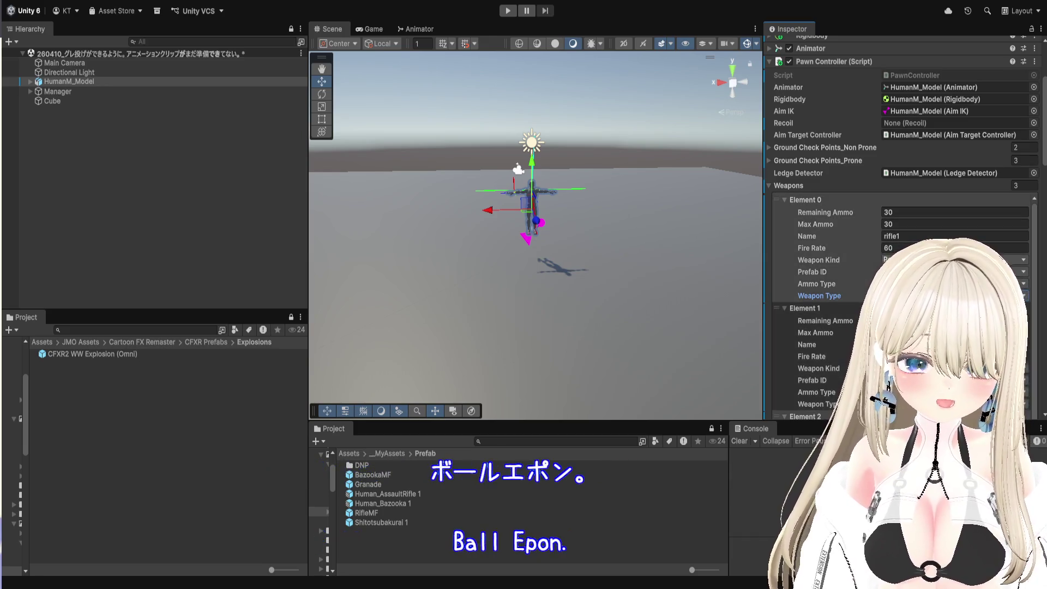
{"action": "left_click", "coordinate": [837, 264]}
- Set Element 0's Remaining Ammo and Max Ammo to 1 and rename it CCB
{"action": "left_click", "coordinate": [908, 213]}
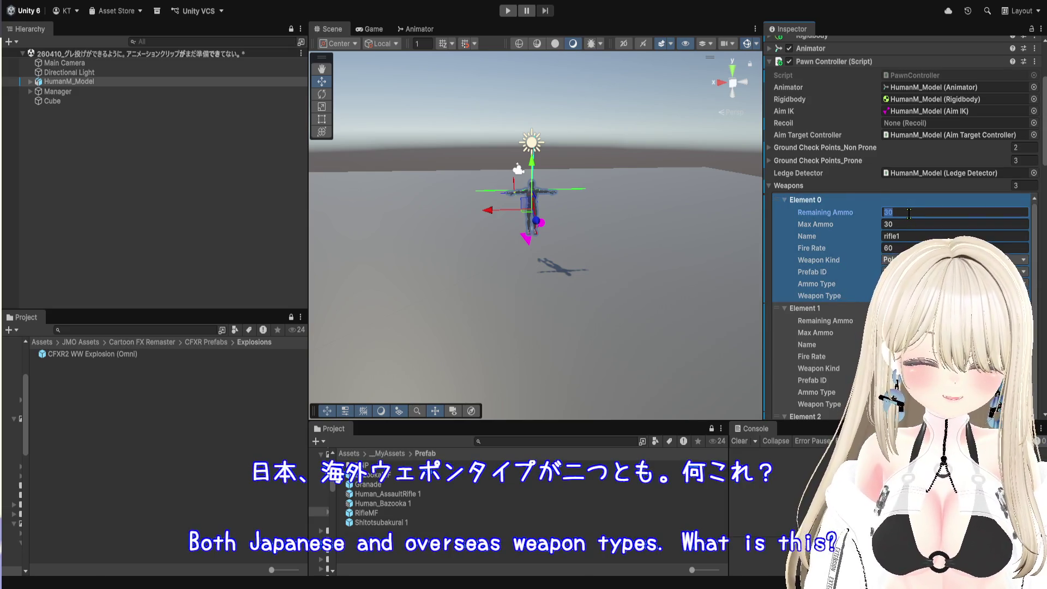
{"action": "type", "text": "1"}
{"action": "left_click", "coordinate": [905, 222]}
{"action": "type", "text": "1"}
{"action": "left_click", "coordinate": [907, 234]}
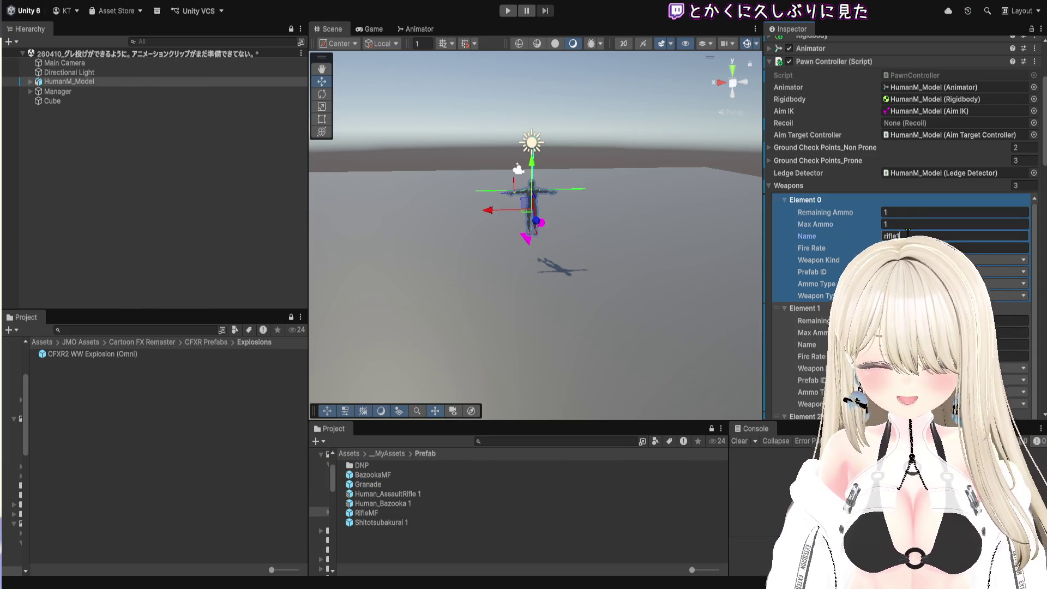
{"action": "type", "text": "CC"}
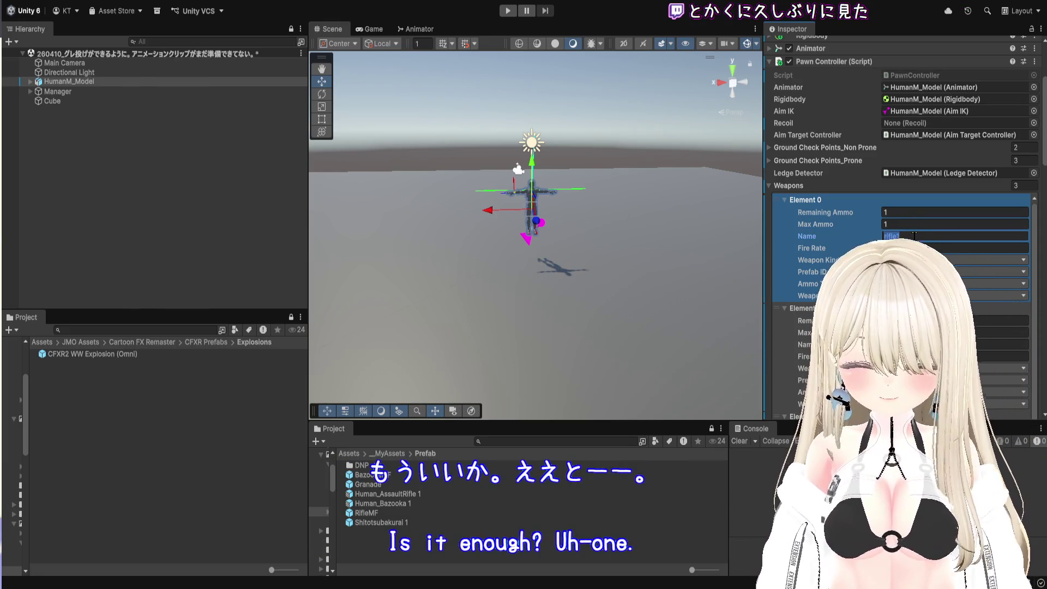
{"action": "type", "text": "B"}
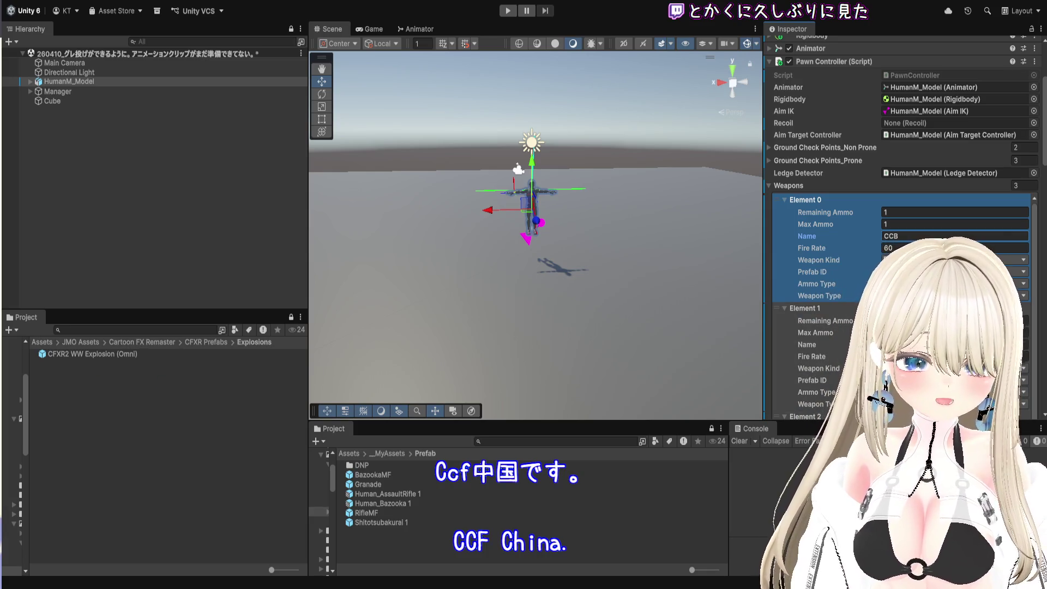
{"action": "key", "text": "Return"}
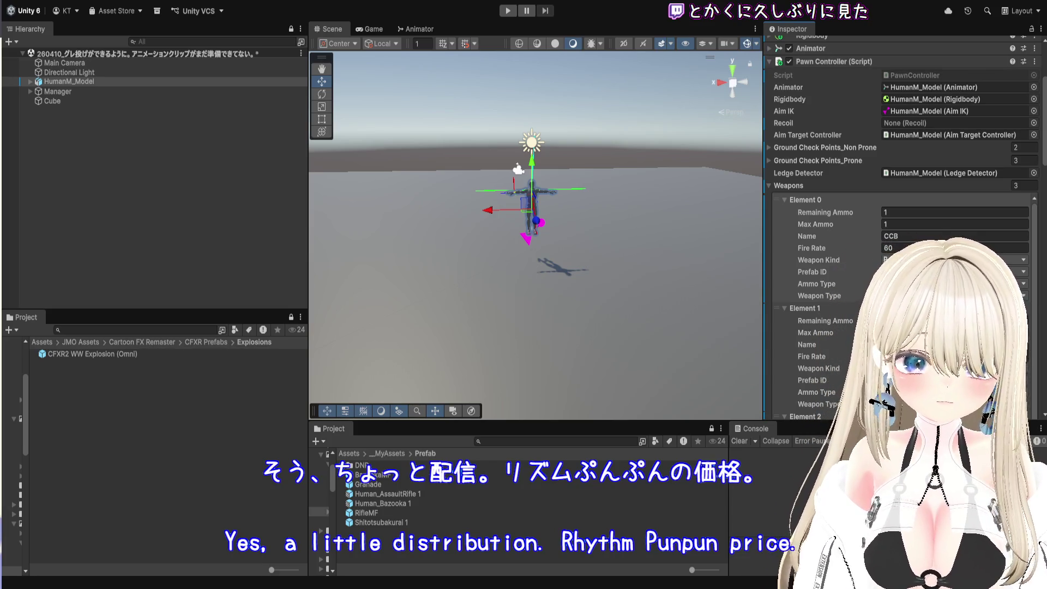
{"action": "left_click", "coordinate": [805, 200]}
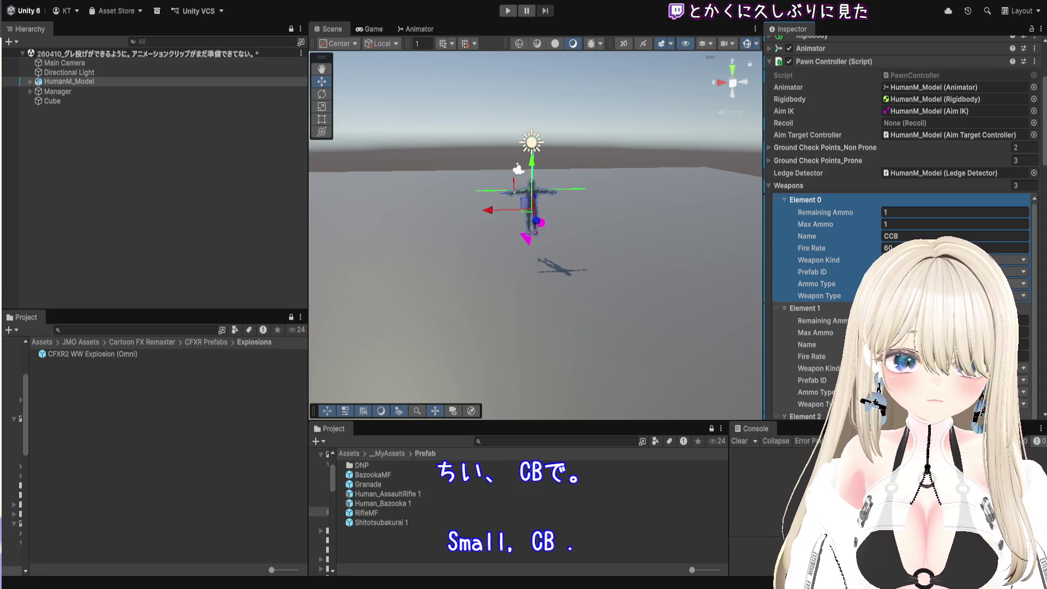
{"action": "scroll", "coordinate": [899, 246], "scroll_direction": "down", "scroll_amount": 10}
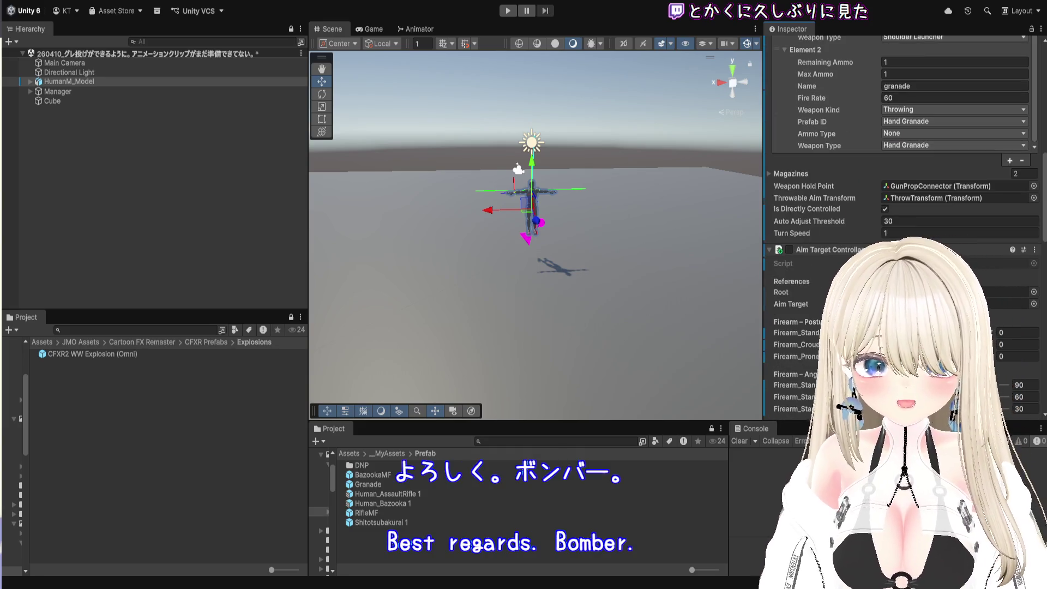
{"action": "left_click", "coordinate": [140, 240]}
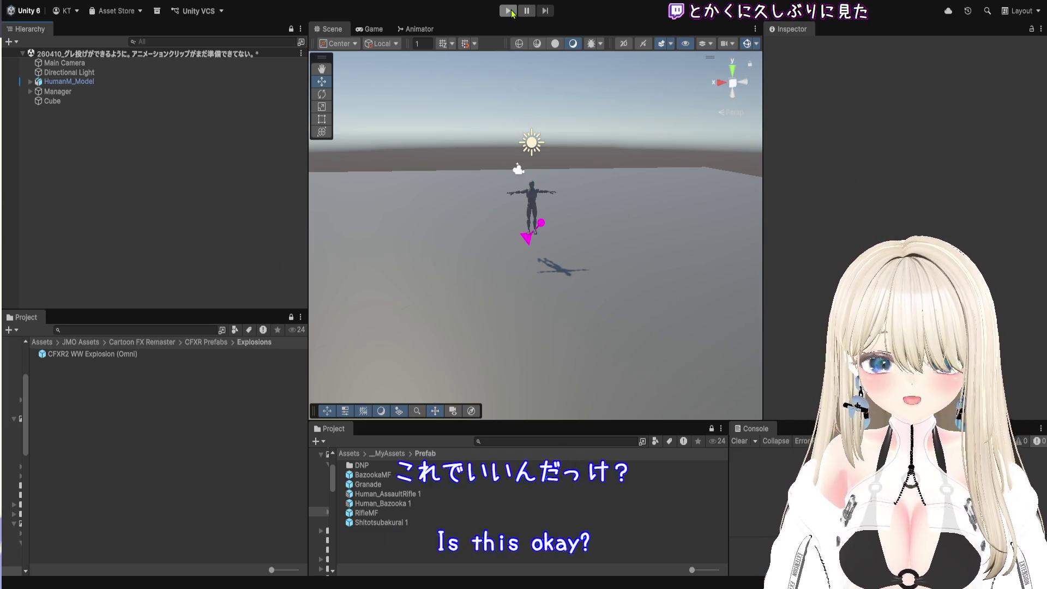
{"action": "left_click", "coordinate": [508, 11]}
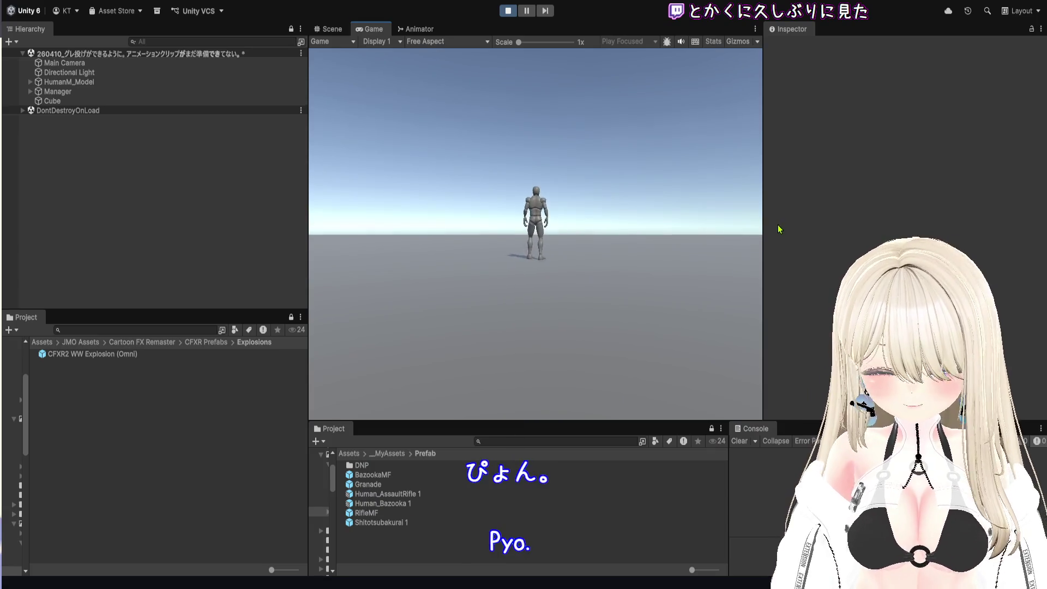
{"action": "left_click", "coordinate": [570, 234]}
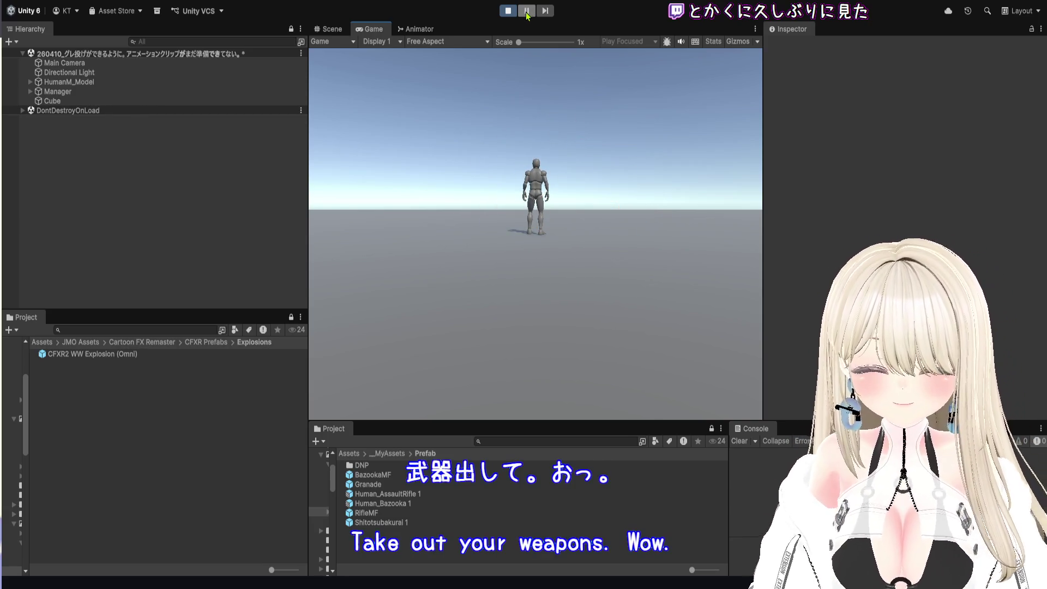
{"action": "left_click", "coordinate": [508, 11]}
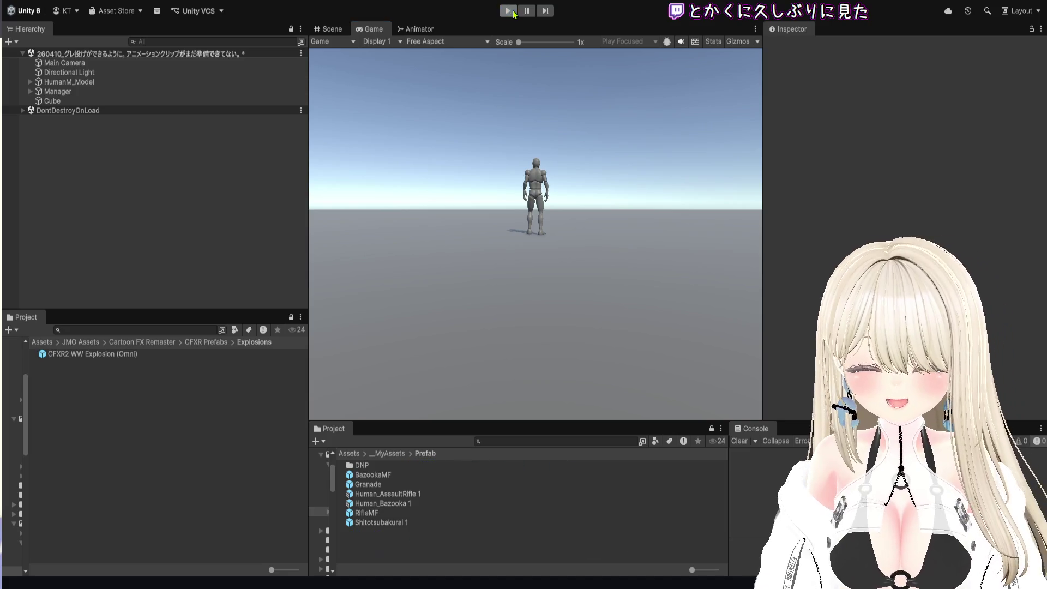
{"action": "left_click", "coordinate": [65, 81]}
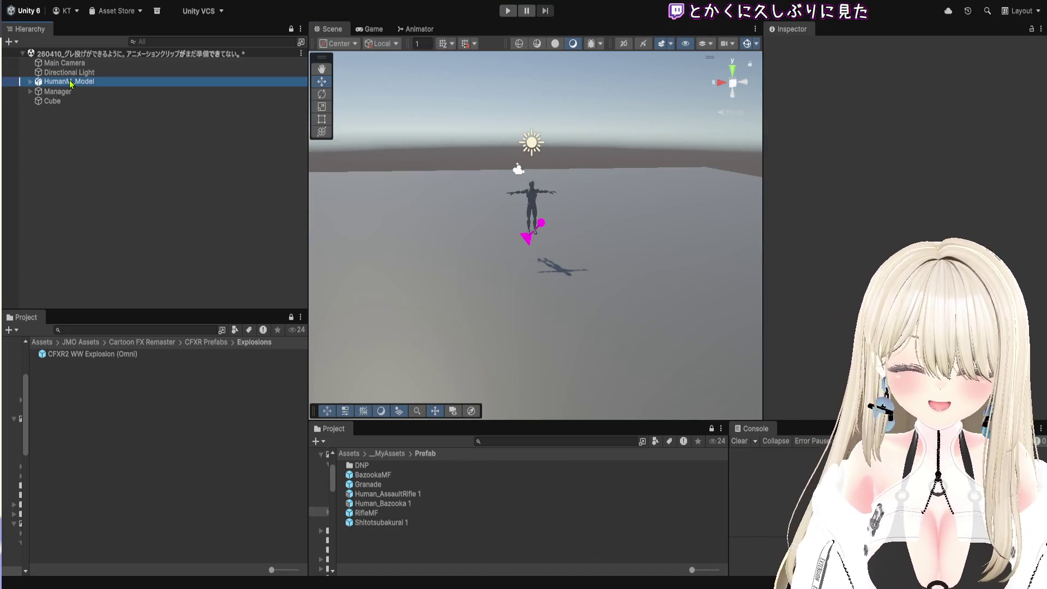
{"action": "scroll", "coordinate": [849, 240], "scroll_direction": "down", "scroll_amount": 3}
{"action": "scroll", "coordinate": [849, 240], "scroll_direction": "up", "scroll_amount": 5}
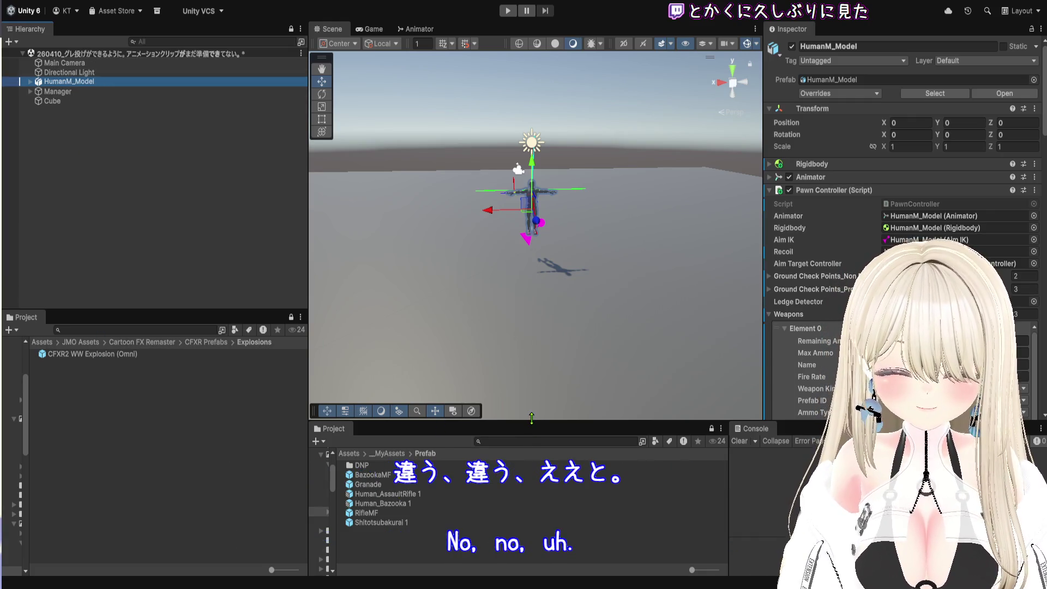
{"action": "left_click_drag", "start_coordinate": [531, 418], "coordinate": [531, 290]}
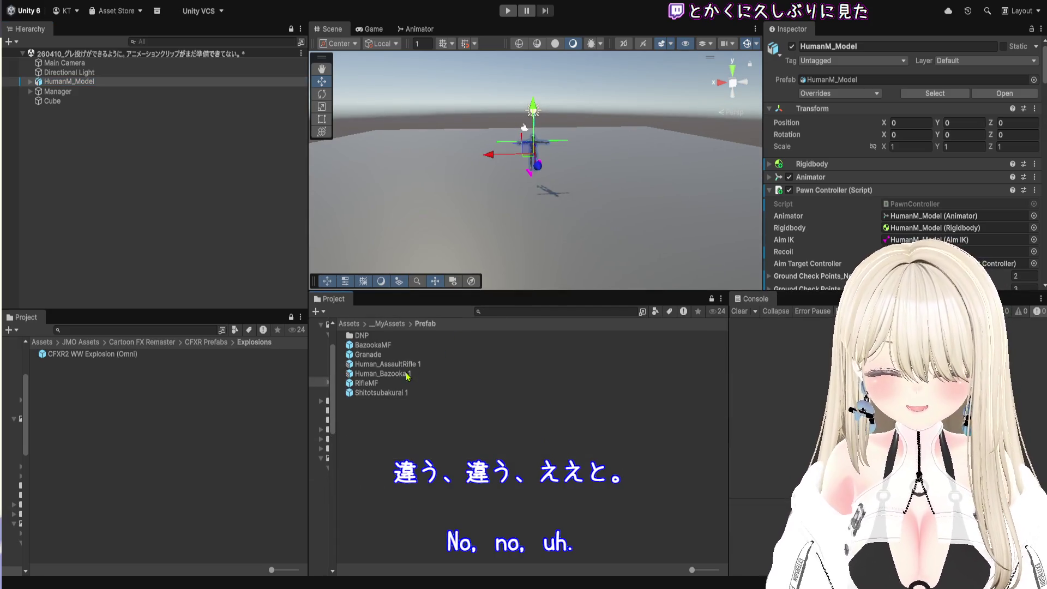
{"action": "double_click", "coordinate": [402, 394]}
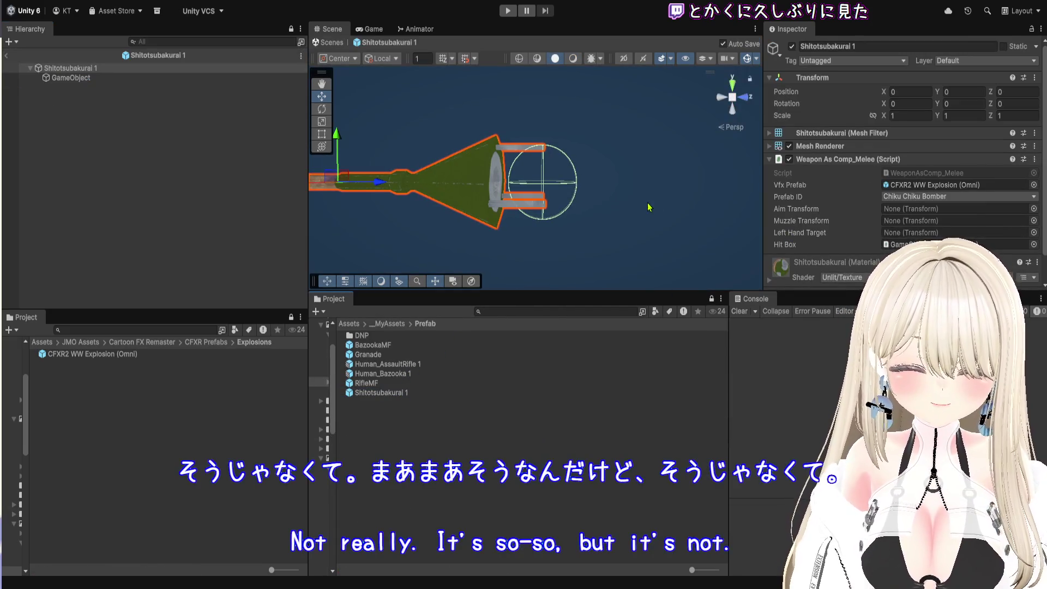
{"action": "mouse_move", "coordinate": [693, 290]}
{"action": "left_mouse_down"}
{"action": "mouse_move", "coordinate": [693, 480]}
{"action": "mouse_move", "coordinate": [693, 431]}
{"action": "left_mouse_up"}
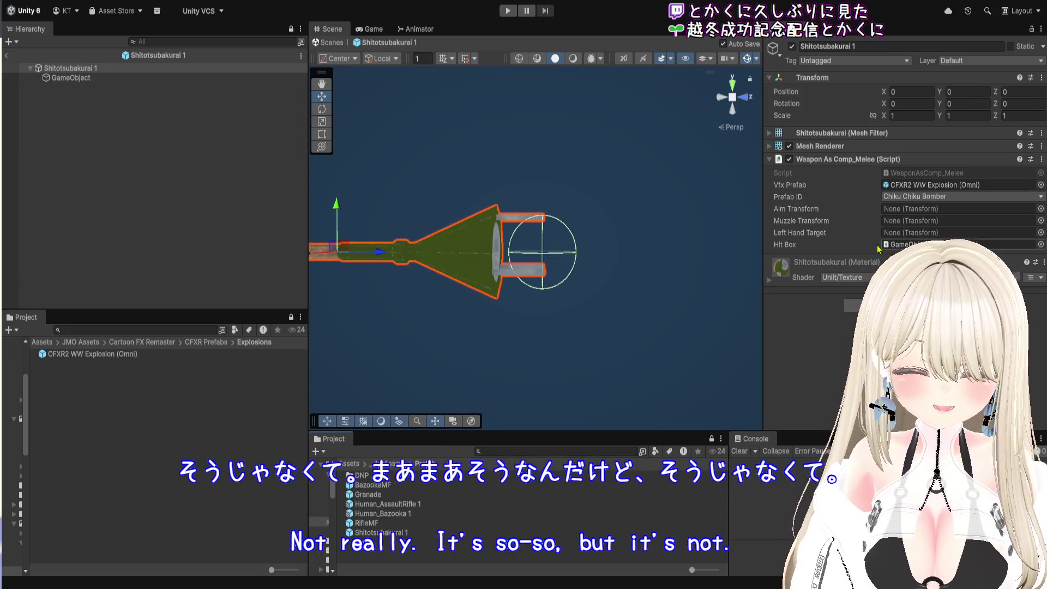
{"action": "left_click", "coordinate": [886, 174]}
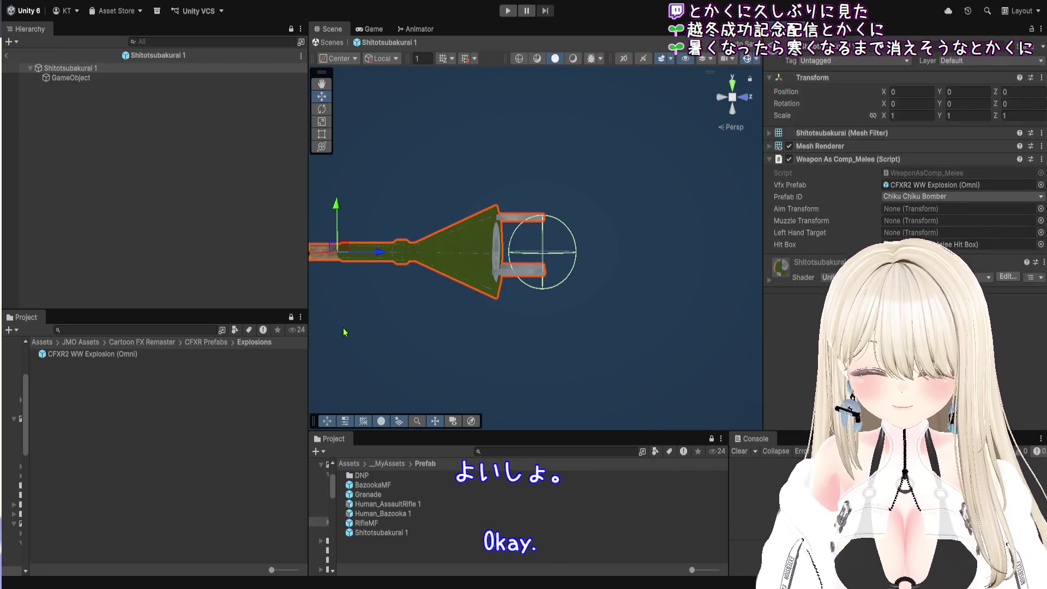
- Widen the scene view, enter Play mode, aim twice with the character, then pause
{"action": "left_click_drag", "start_coordinate": [308, 335], "coordinate": [73, 336]}
{"action": "left_click", "coordinate": [507, 12]}
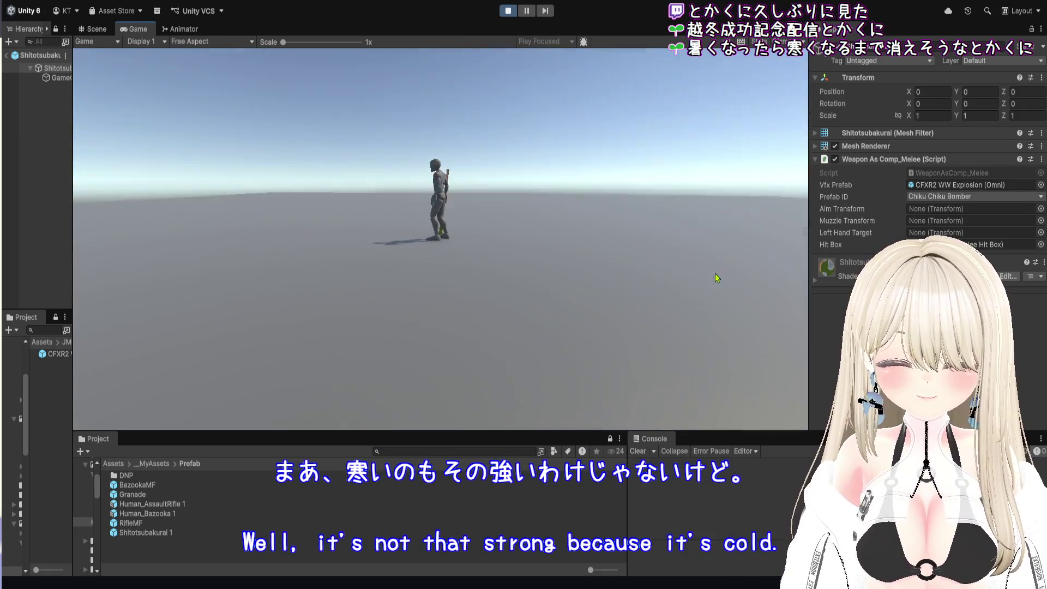
{"action": "right_click", "coordinate": [525, 218]}
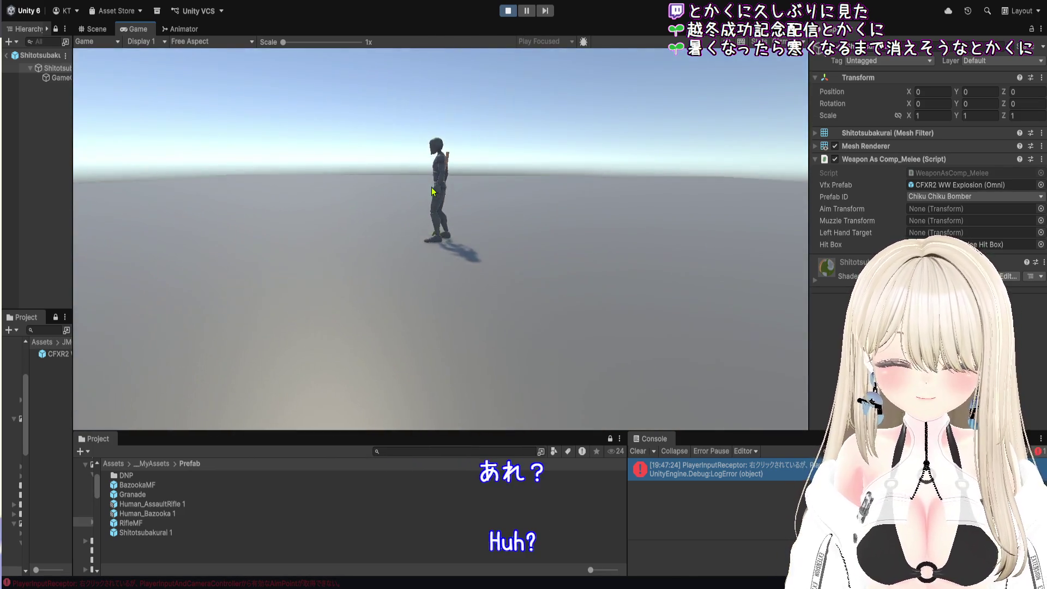
{"action": "right_click", "coordinate": [391, 218]}
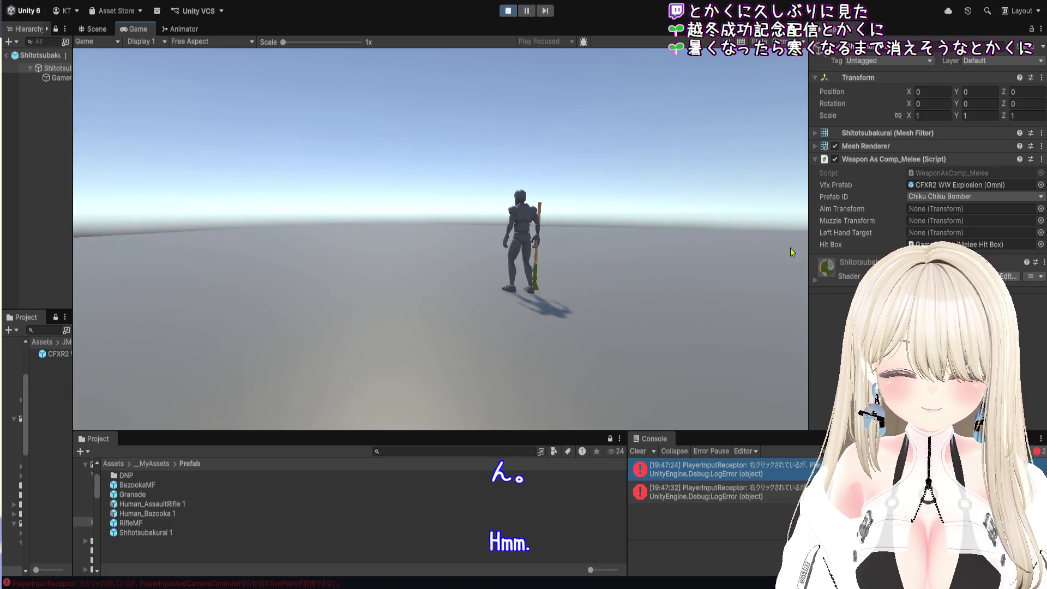
{"action": "key", "text": "ctrl+shift+p"}
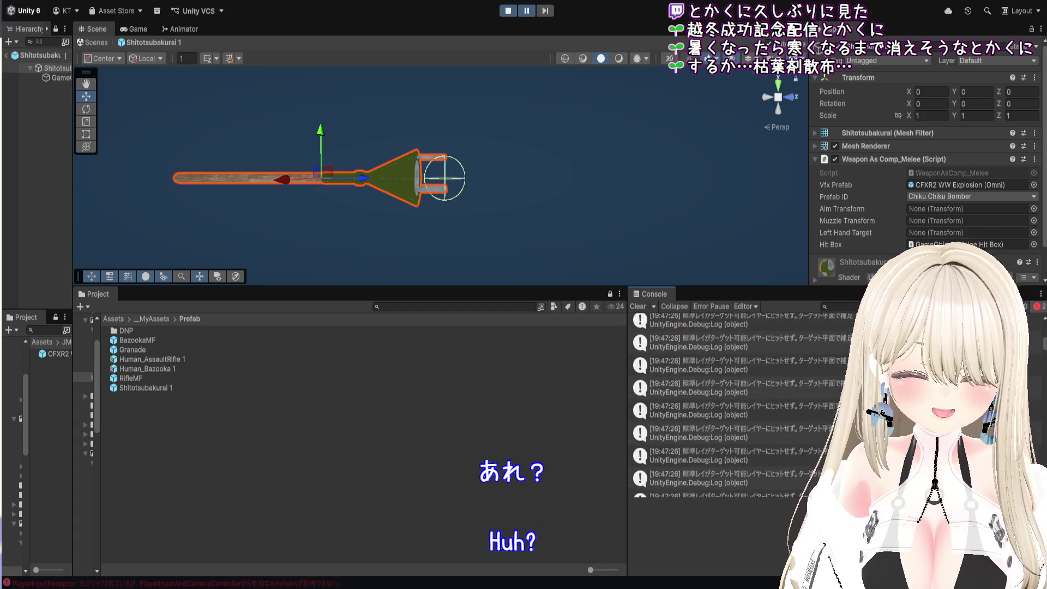
- Open the latest aim log entry in the Console, then stop and restart Play mode
{"action": "scroll", "coordinate": [736, 403], "scroll_direction": "down", "scroll_amount": 5}
{"action": "scroll", "coordinate": [708, 404], "scroll_direction": "down", "scroll_amount": 5}
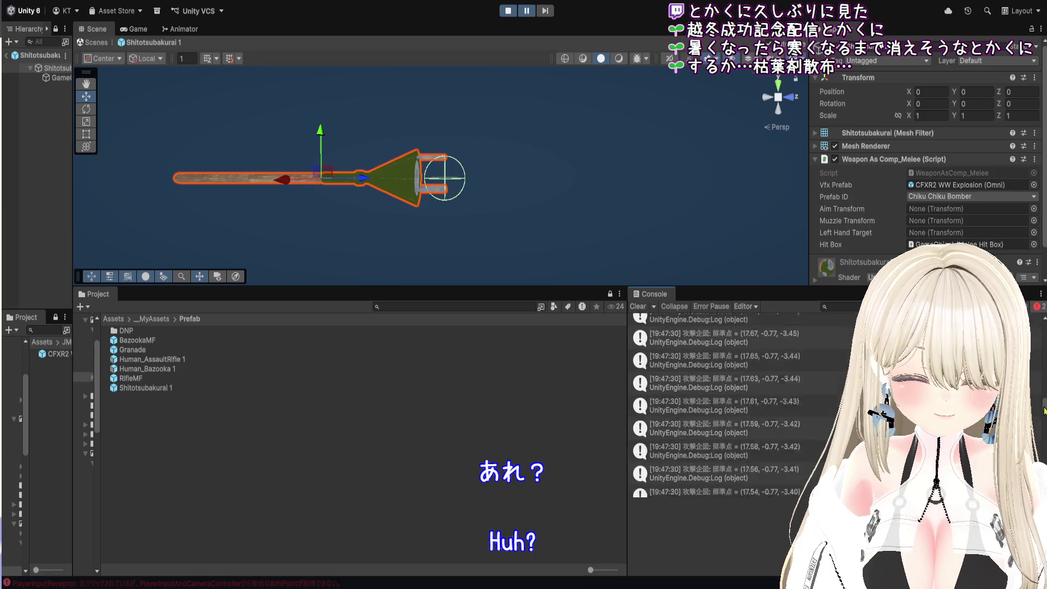
{"action": "scroll", "coordinate": [709, 404], "scroll_direction": "up", "scroll_amount": 5}
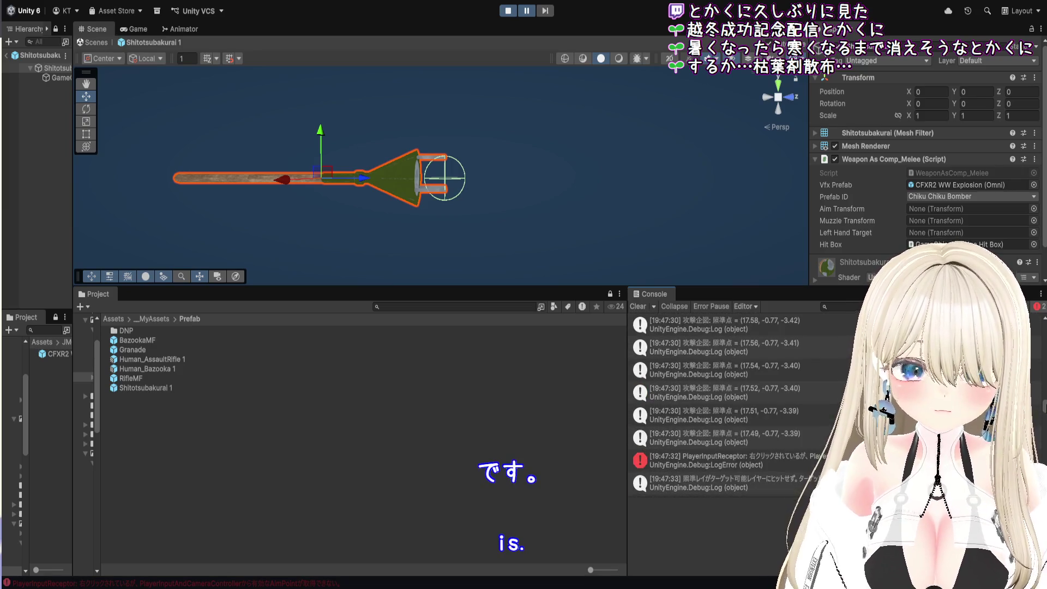
{"action": "scroll", "coordinate": [1043, 415], "scroll_direction": "down", "scroll_amount": 5}
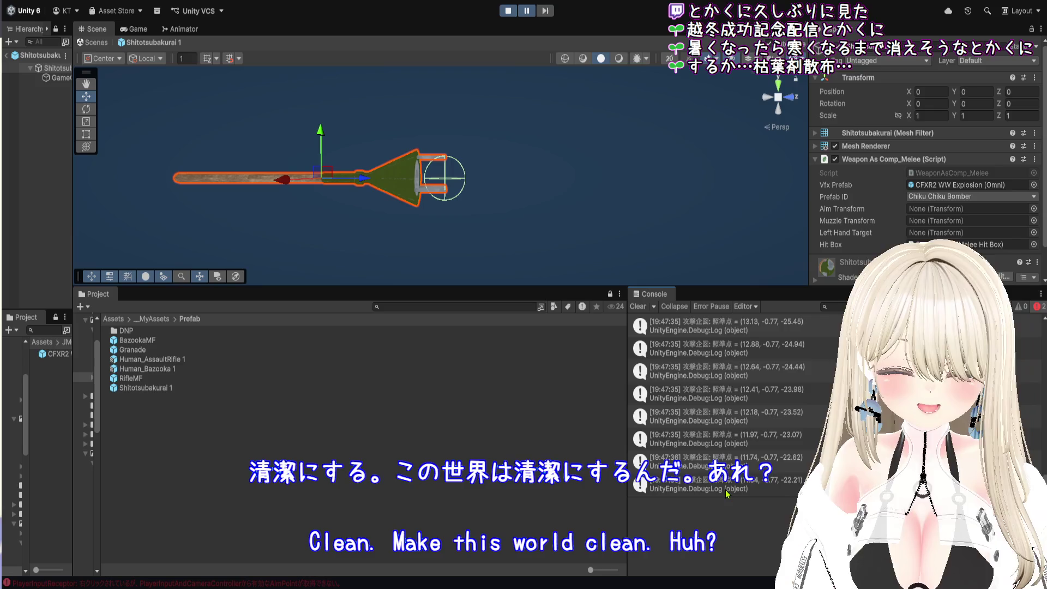
{"action": "left_click", "coordinate": [727, 488]}
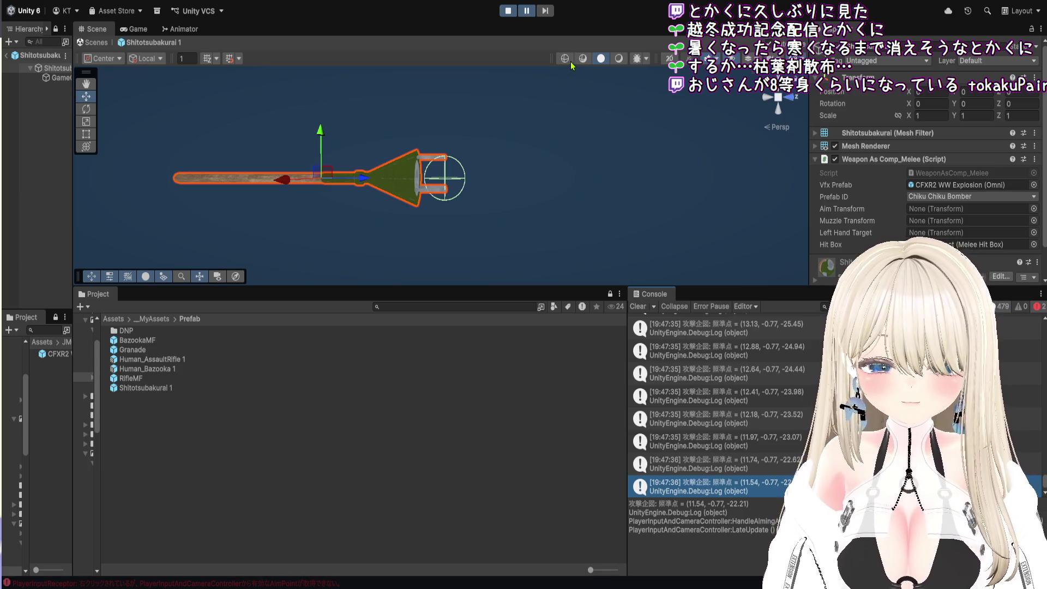
{"action": "left_click", "coordinate": [508, 13]}
{"action": "left_click", "coordinate": [508, 13]}
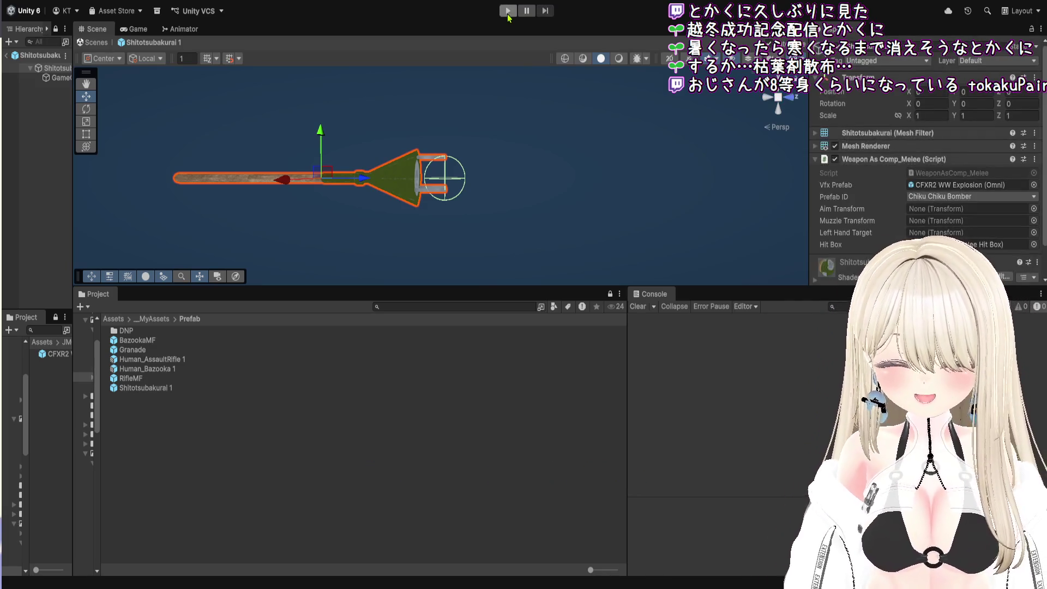
- Enter Play mode, swing the polearm three times, then stop with Ctrl+P
{"action": "left_click", "coordinate": [508, 13]}
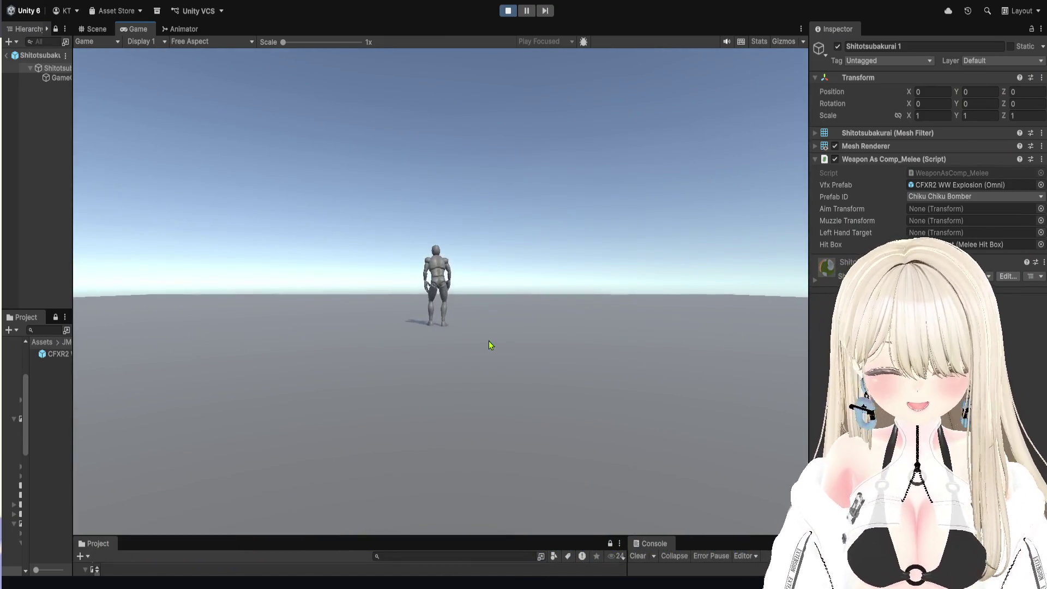
{"action": "left_click", "coordinate": [464, 292]}
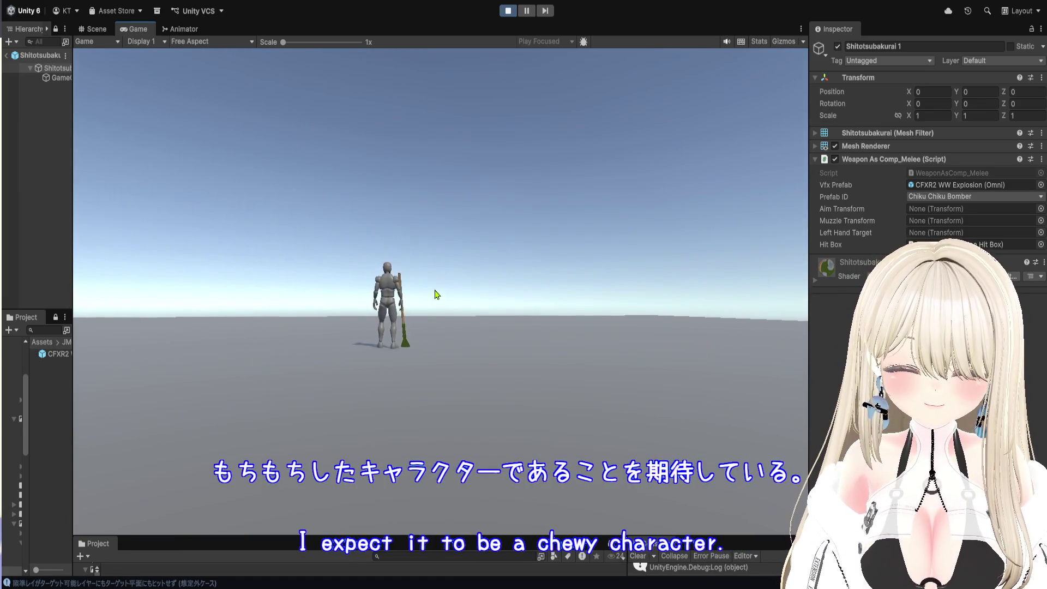
{"action": "left_click", "coordinate": [439, 295]}
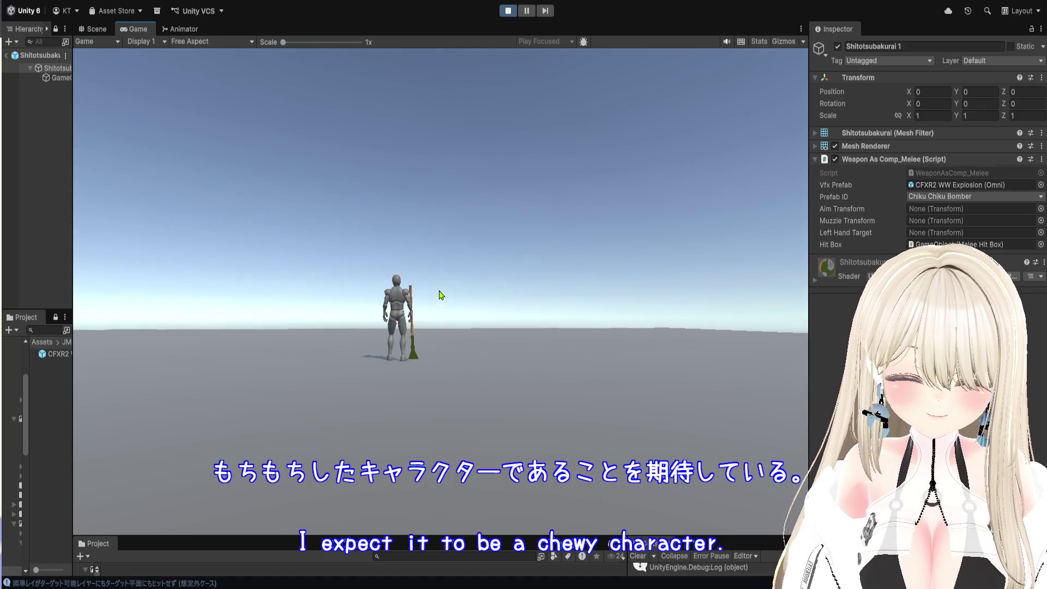
{"action": "left_click", "coordinate": [443, 295]}
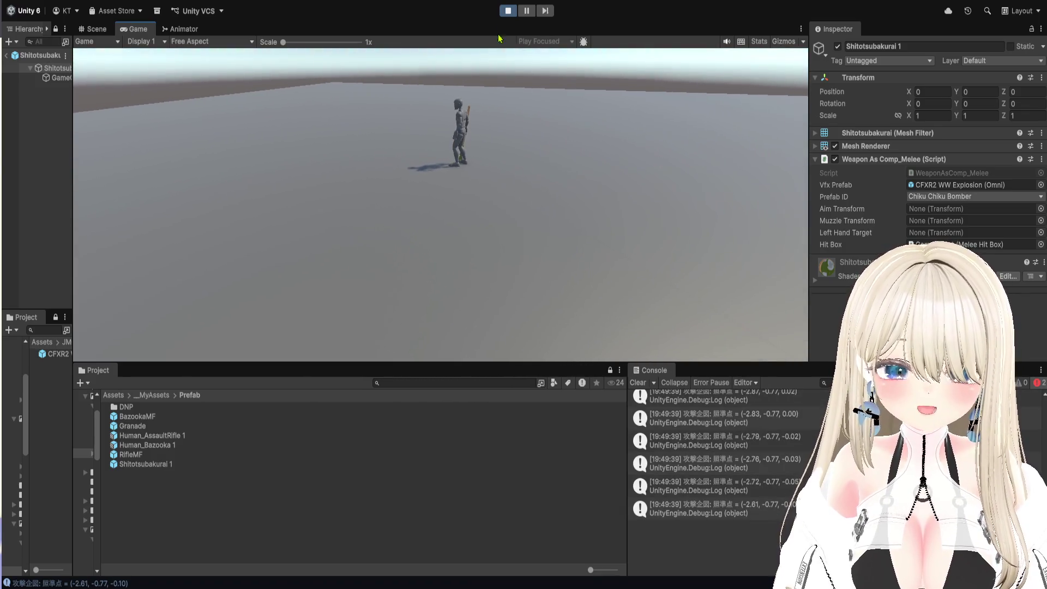
{"action": "key", "text": "ctrl+p"}
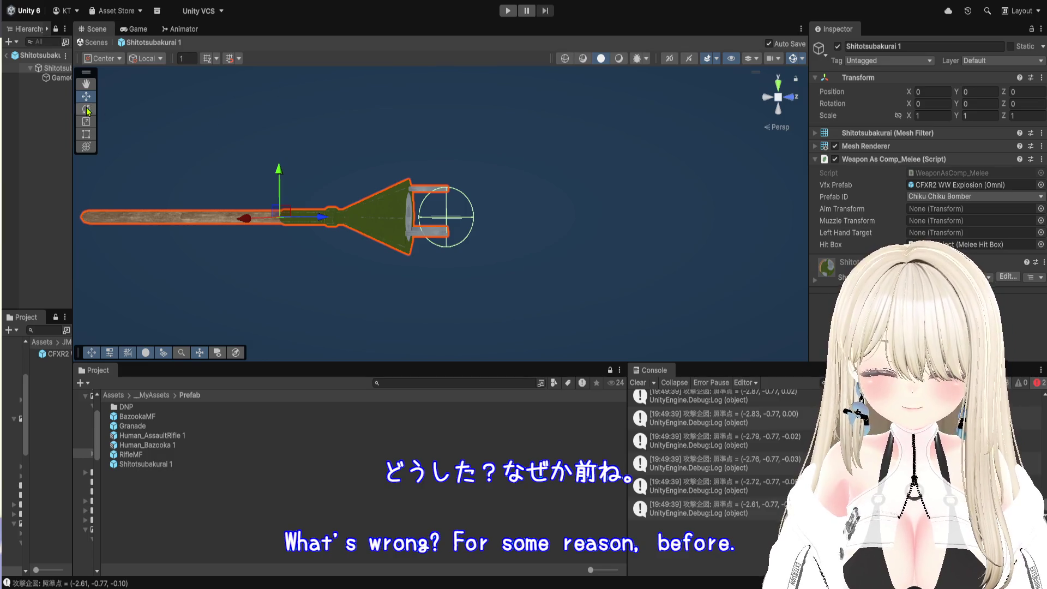
- Return to the main scene and view the Weapon Layer in the Animator graph
{"action": "left_click", "coordinate": [7, 55]}
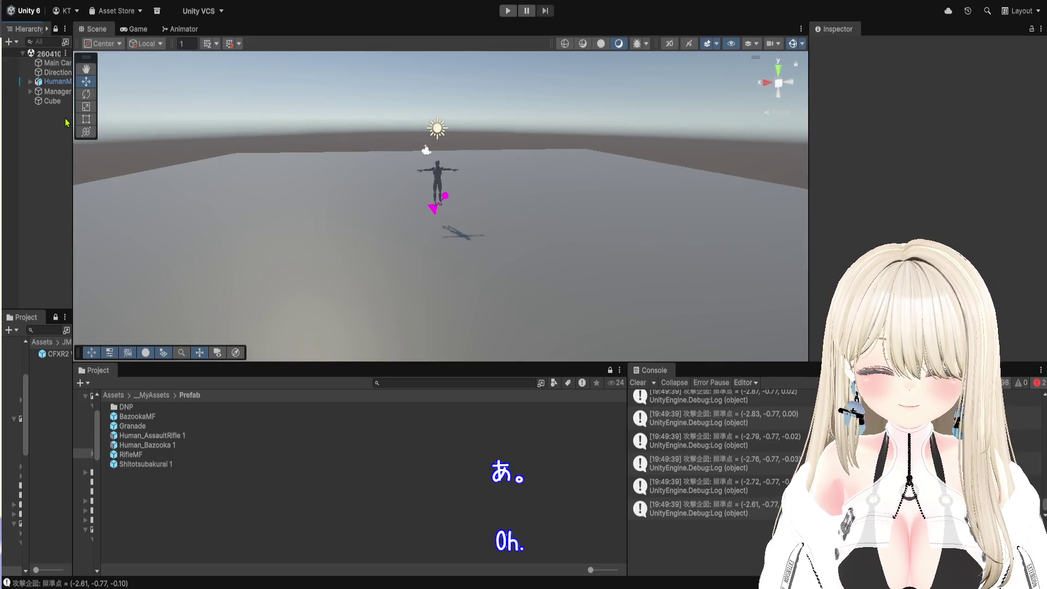
{"action": "left_click_drag", "start_coordinate": [73, 135], "coordinate": [169, 135]}
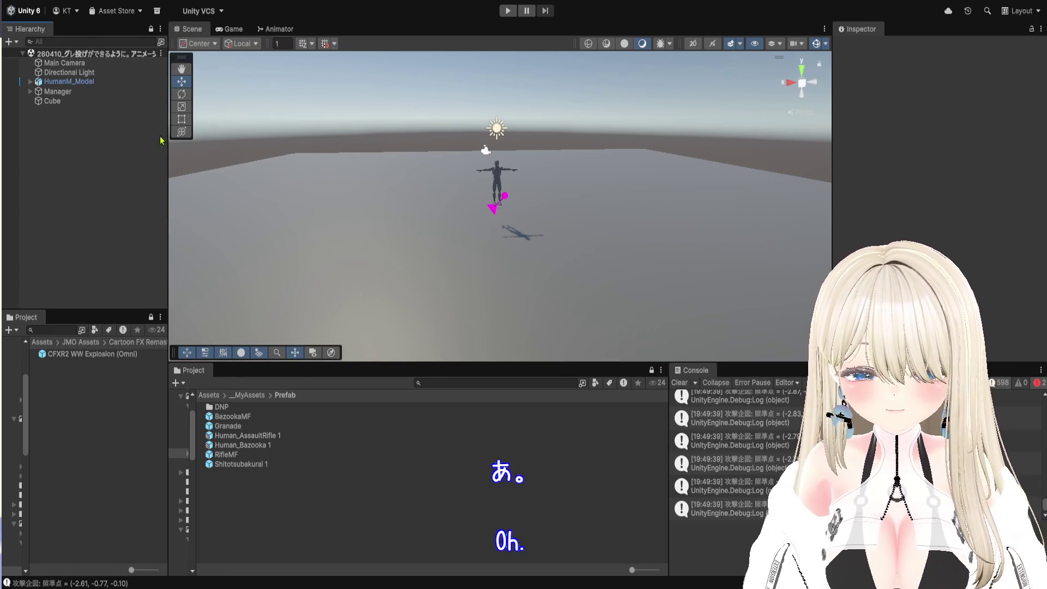
{"action": "left_click", "coordinate": [275, 28]}
{"action": "scroll", "coordinate": [596, 147], "scroll_direction": "up", "scroll_amount": 5}
{"action": "scroll", "coordinate": [596, 147], "scroll_direction": "down", "scroll_amount": 5}
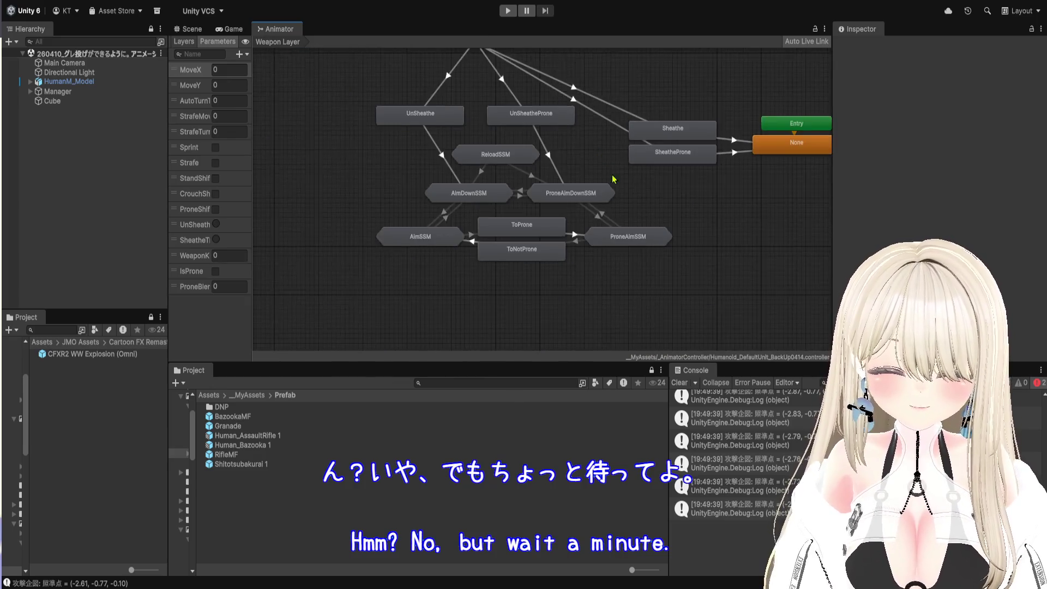
{"action": "scroll", "coordinate": [639, 250], "scroll_direction": "up", "scroll_amount": 5}
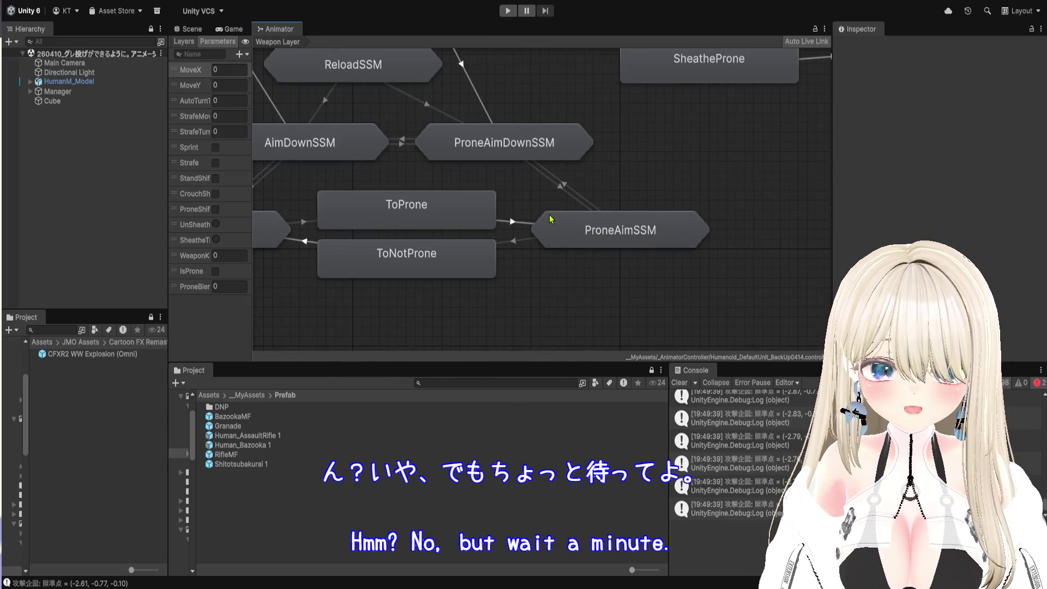
{"action": "scroll", "coordinate": [550, 219], "scroll_direction": "down", "scroll_amount": 6}
{"action": "left_click", "coordinate": [184, 41]}
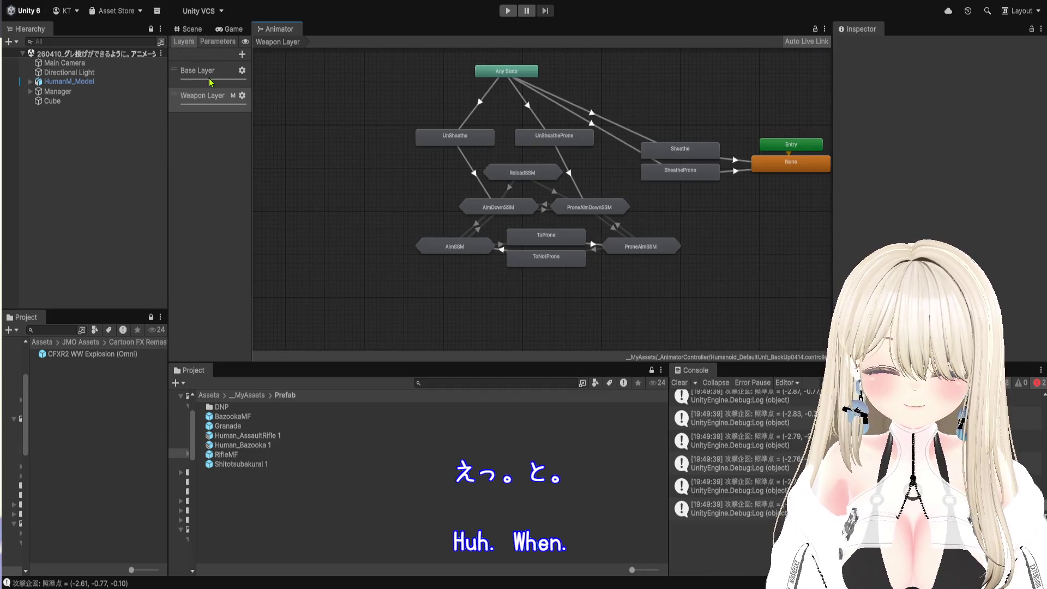
{"action": "left_click", "coordinate": [202, 95]}
{"action": "scroll", "coordinate": [661, 280], "scroll_direction": "up", "scroll_amount": 3}
{"action": "scroll", "coordinate": [660, 280], "scroll_direction": "up", "scroll_amount": 2}
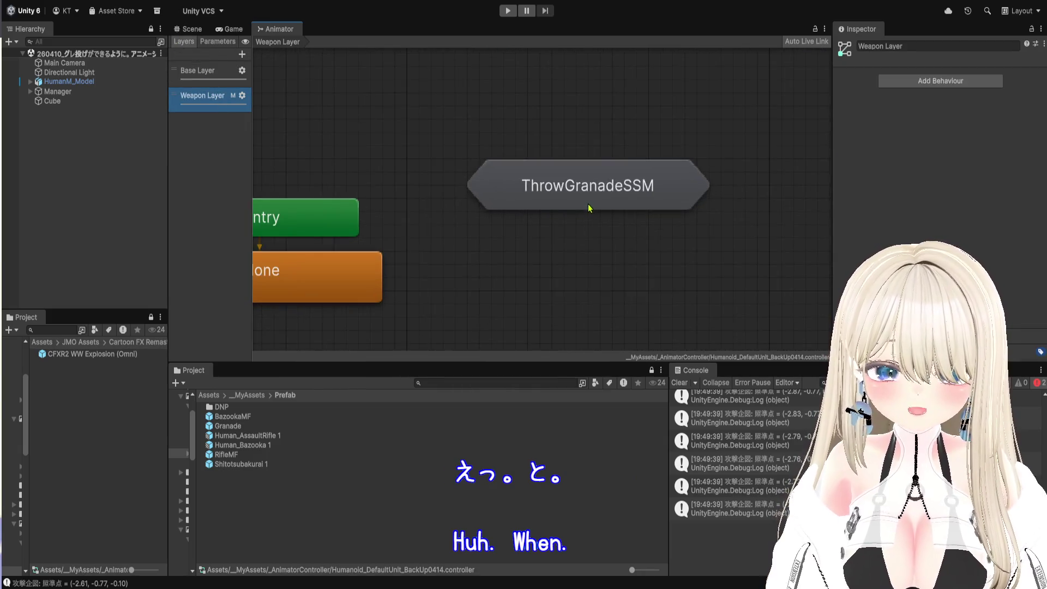
{"action": "scroll", "coordinate": [585, 248], "scroll_direction": "down", "scroll_amount": 4}
{"action": "scroll", "coordinate": [567, 230], "scroll_direction": "up", "scroll_amount": 2}
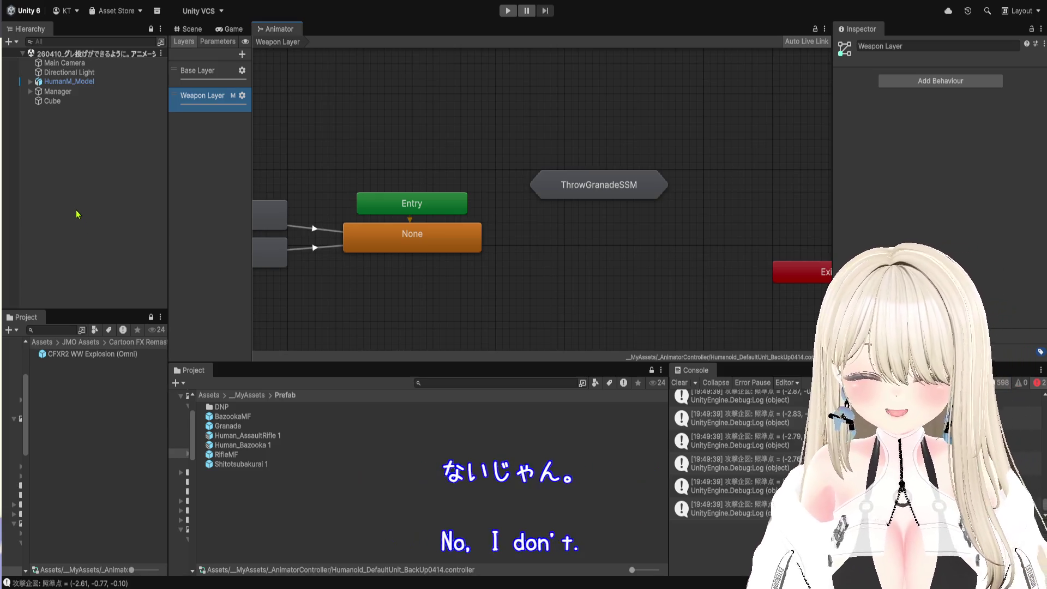
- Assign Humanoid_DefaultUnit 1 instead of the backup as HumanM_Model's Animator controller
{"action": "left_click", "coordinate": [65, 81]}
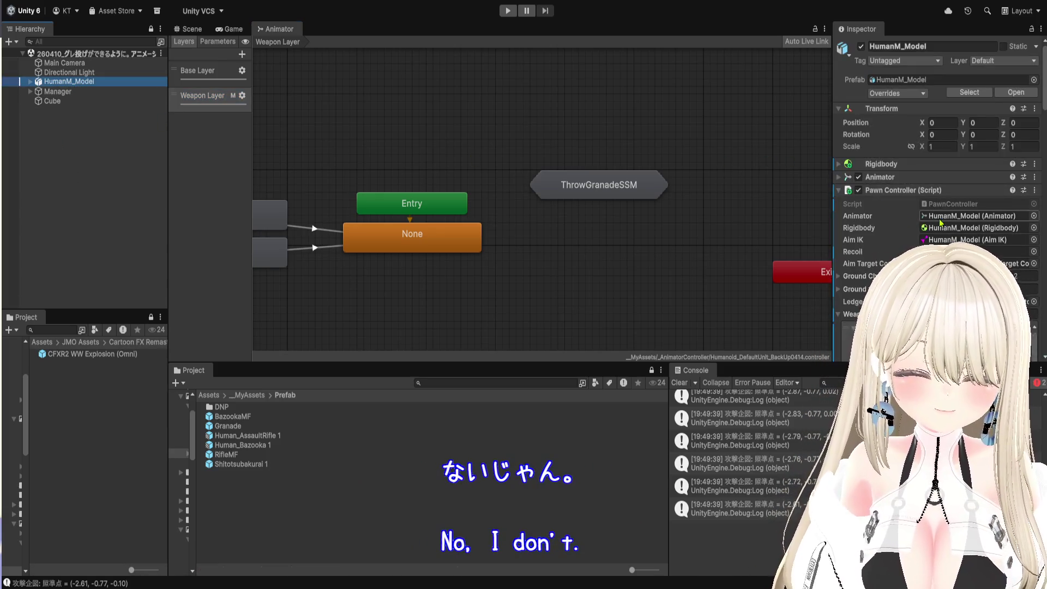
{"action": "left_click", "coordinate": [962, 218]}
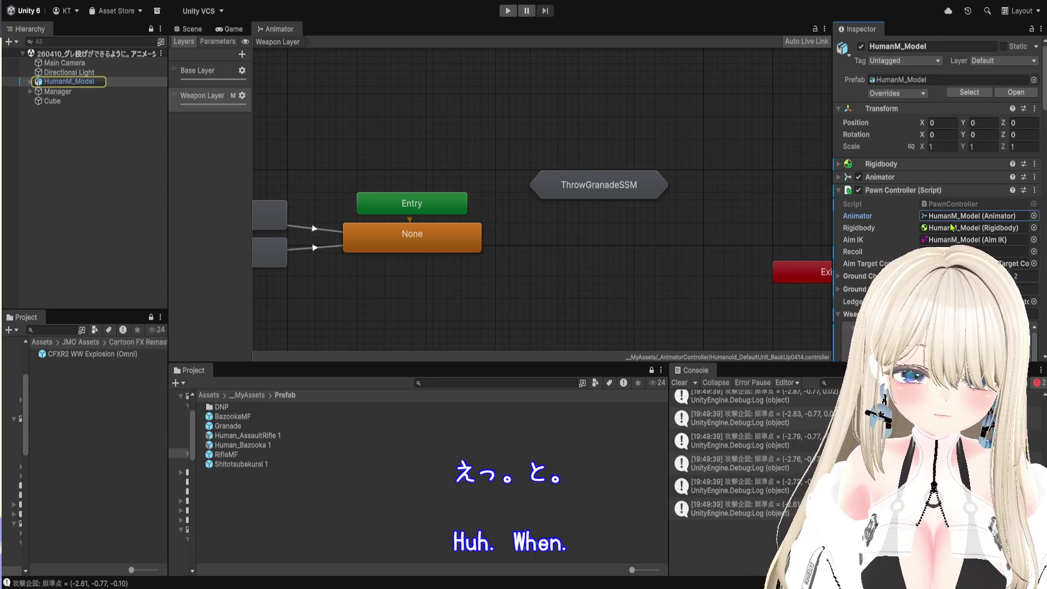
{"action": "left_click", "coordinate": [951, 217]}
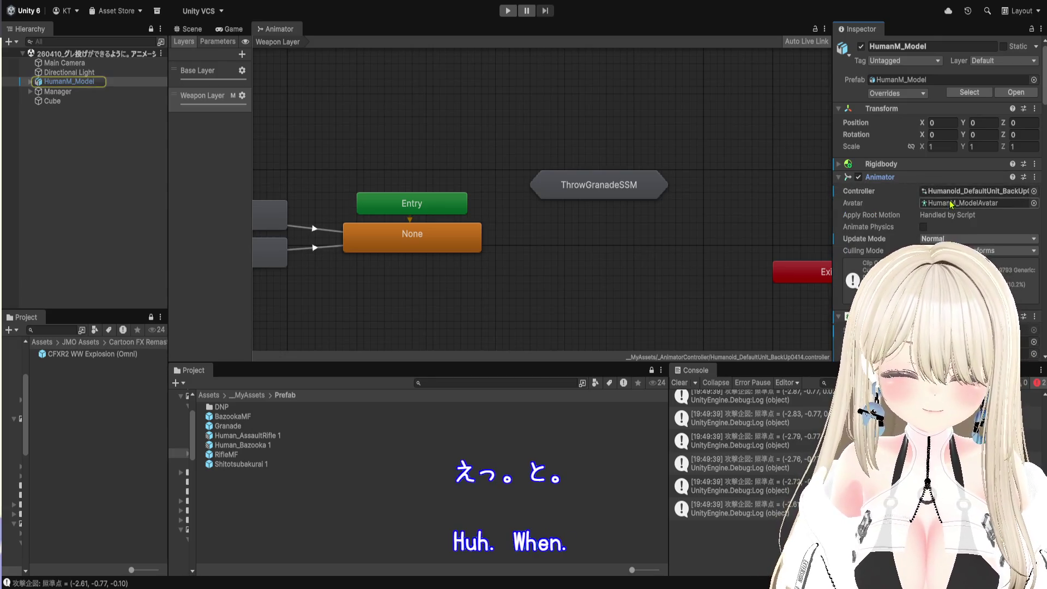
{"action": "left_click", "coordinate": [953, 194]}
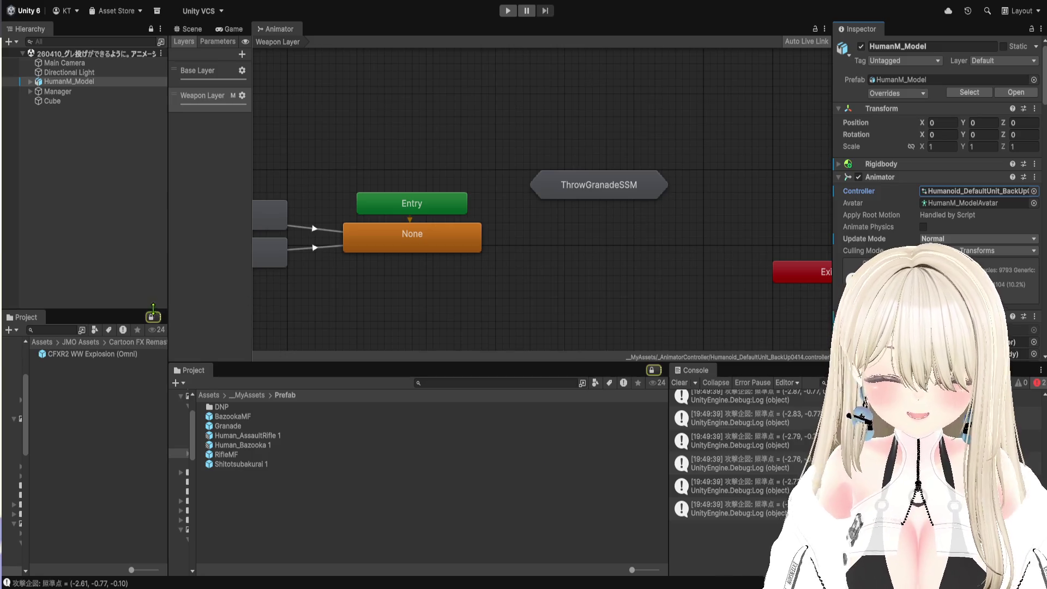
{"action": "left_click", "coordinate": [153, 317]}
{"action": "left_click", "coordinate": [996, 193]}
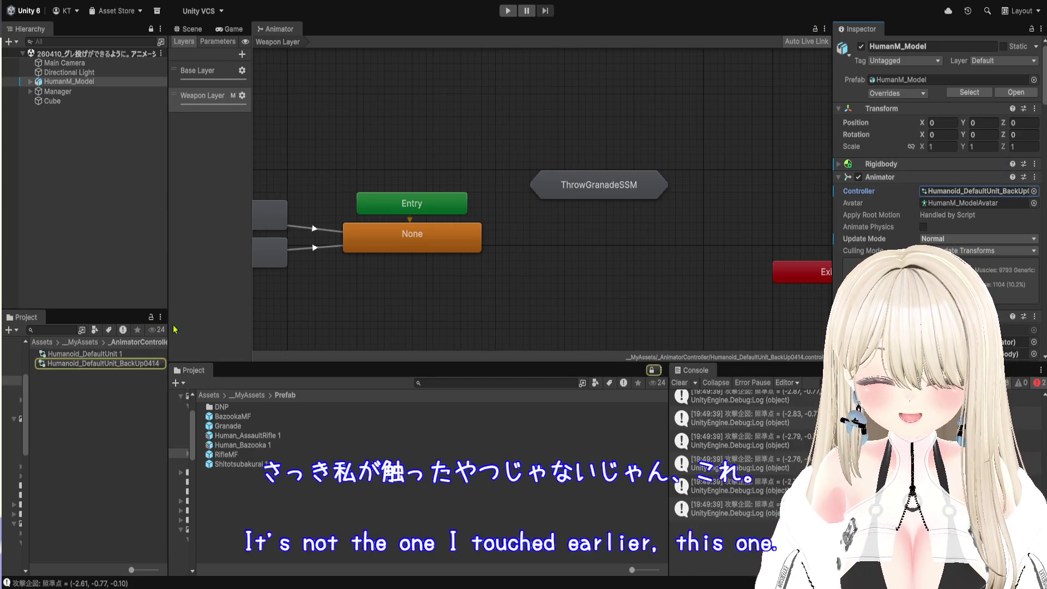
{"action": "left_click", "coordinate": [120, 356]}
{"action": "mouse_move", "coordinate": [120, 355]}
{"action": "left_mouse_down"}
{"action": "mouse_move", "coordinate": [218, 101]}
{"action": "mouse_move", "coordinate": [976, 194]}
{"action": "left_mouse_up"}
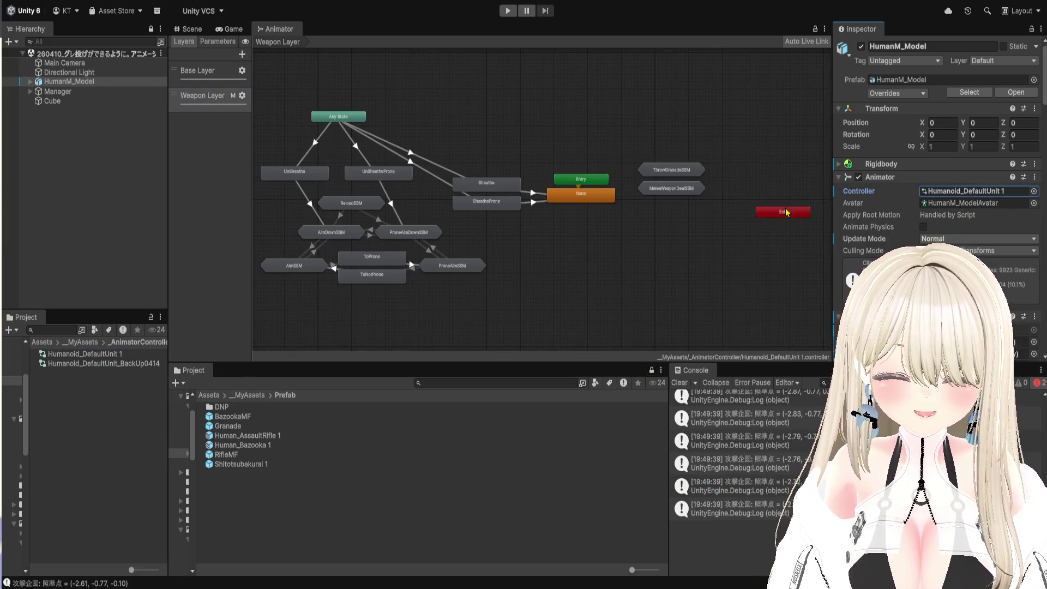
- Open the MeleeWeaponDealSSM sub-state machine and start Play mode
{"action": "scroll", "coordinate": [666, 194], "scroll_direction": "up", "scroll_amount": 5}
{"action": "double_click", "coordinate": [666, 191]}
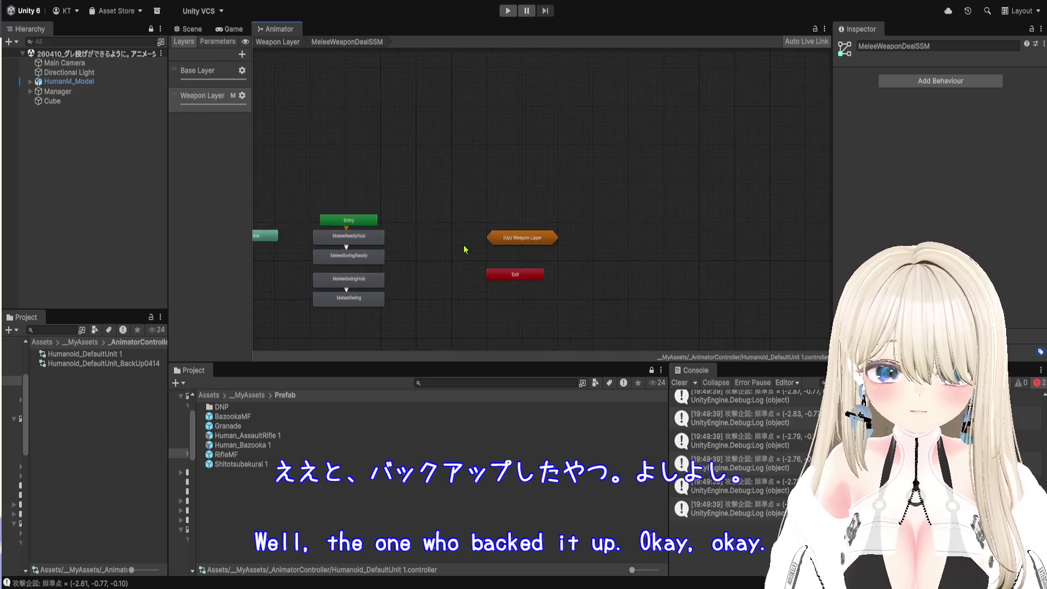
{"action": "left_click", "coordinate": [507, 11]}
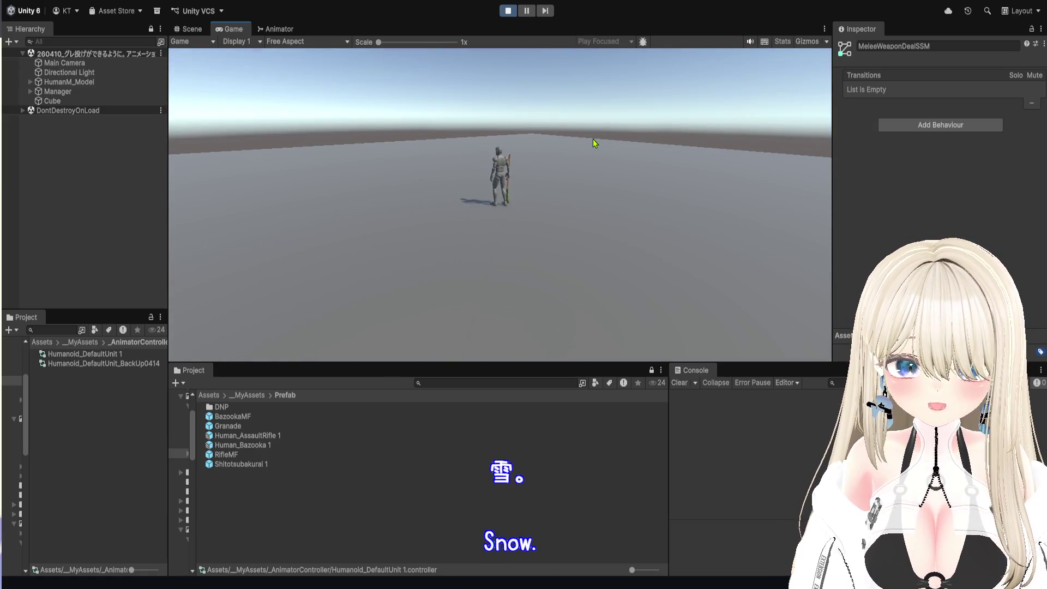
{"action": "left_click", "coordinate": [594, 143]}
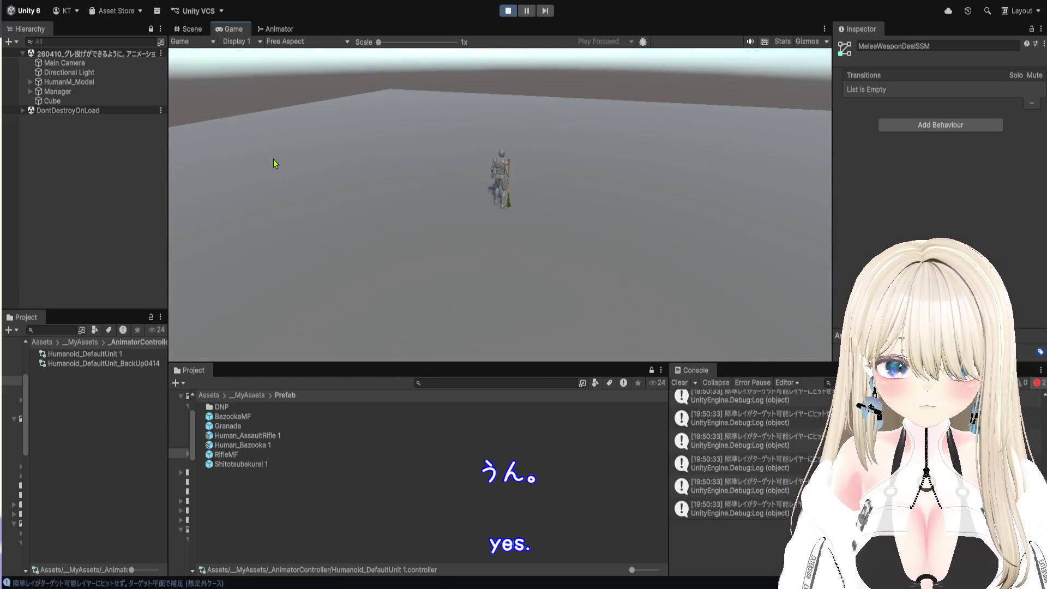
{"action": "left_click", "coordinate": [508, 11]}
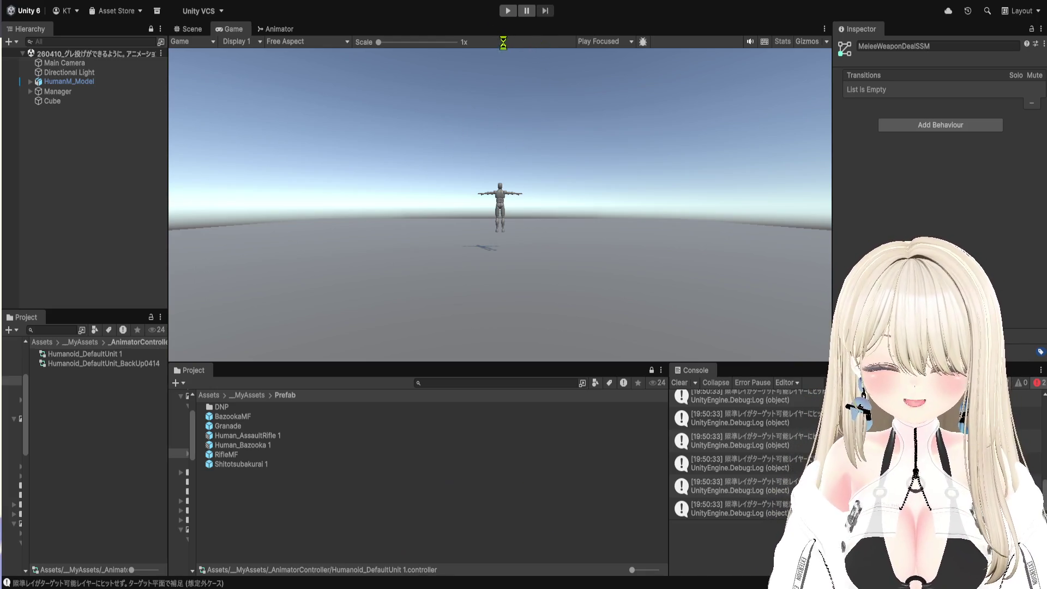
{"action": "left_click", "coordinate": [509, 11]}
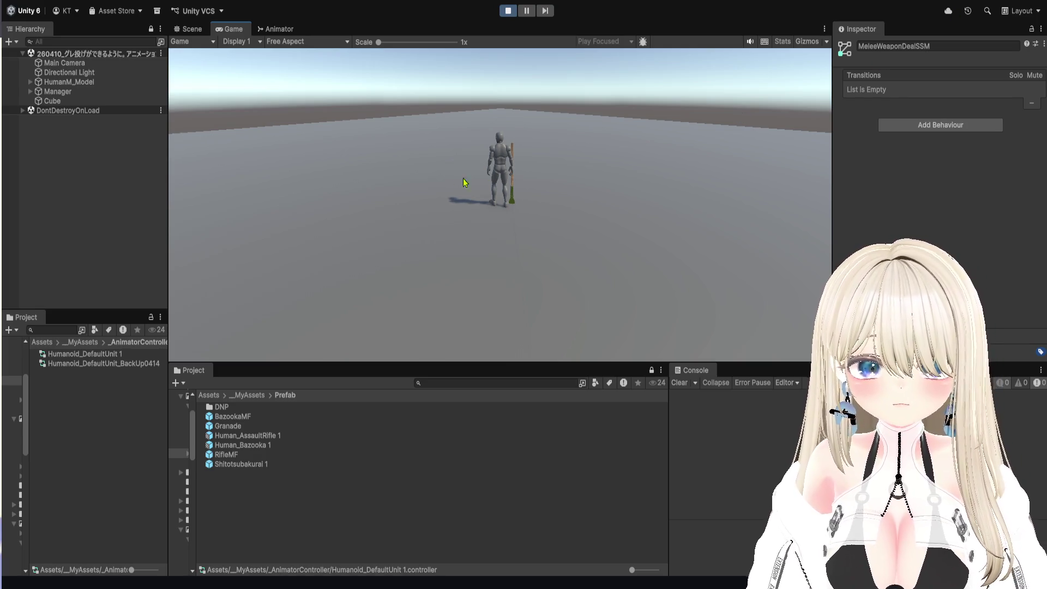
{"action": "left_click", "coordinate": [507, 10]}
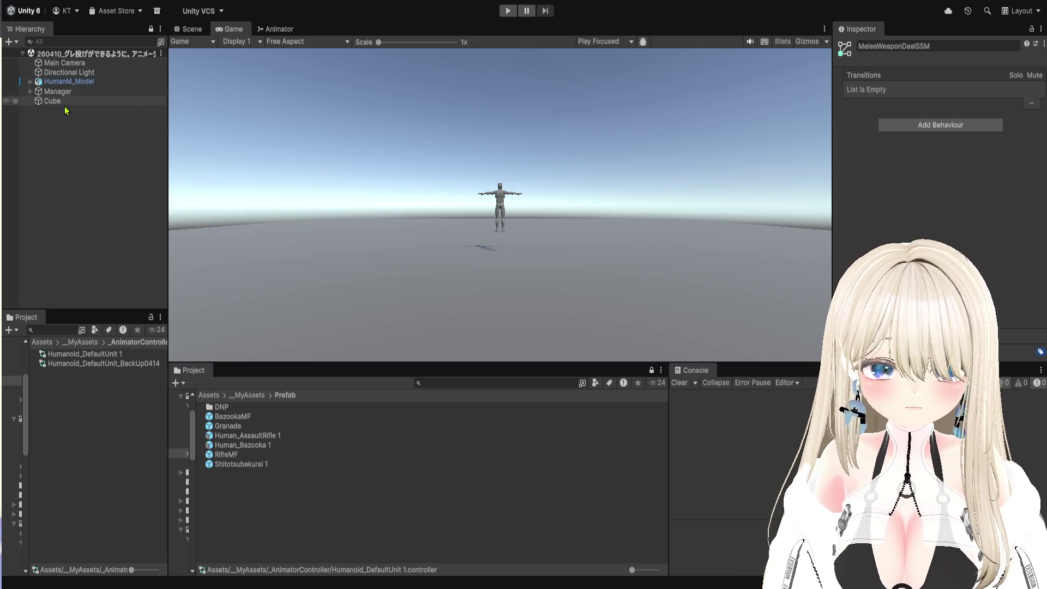
- Open HumanM_Model's controller and inspect the MeleeReadyHub and MeleeSwingReady states and behaviour script
{"action": "left_click", "coordinate": [69, 82]}
{"action": "left_click", "coordinate": [936, 192]}
{"action": "double_click", "coordinate": [936, 192]}
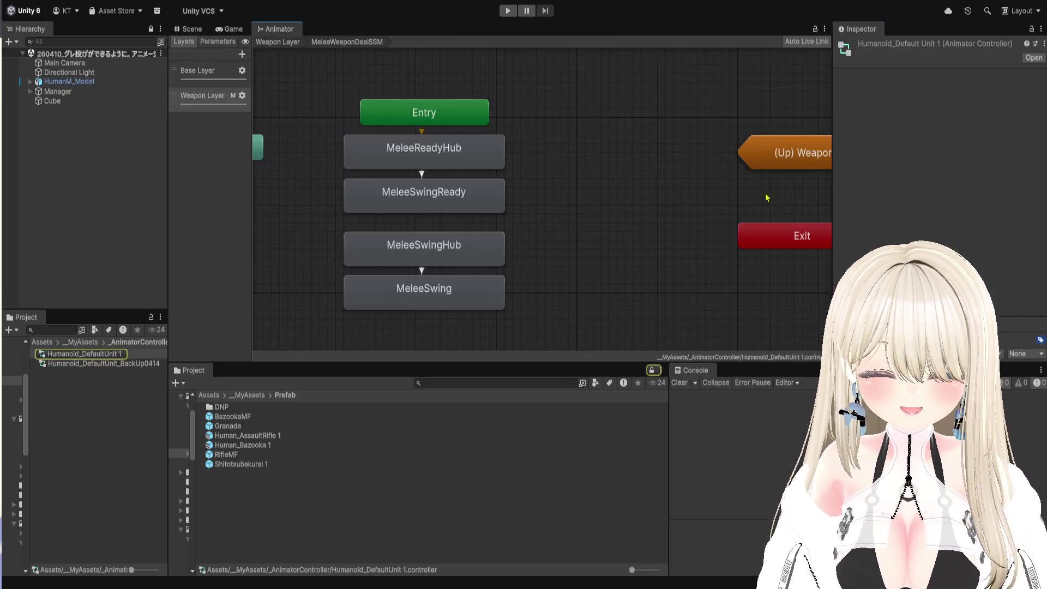
{"action": "left_click", "coordinate": [462, 146]}
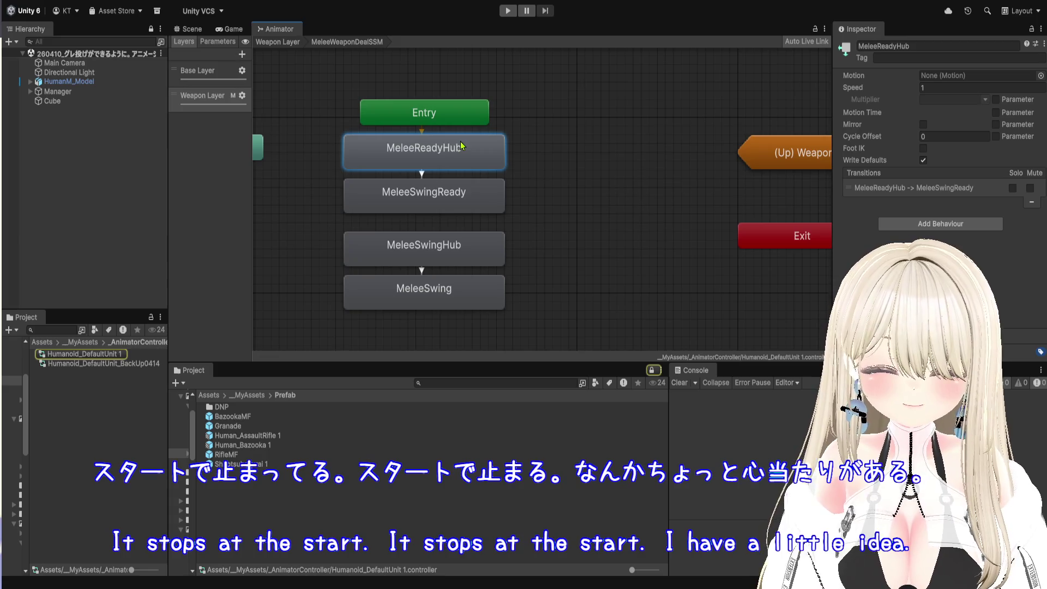
{"action": "left_click", "coordinate": [457, 207]}
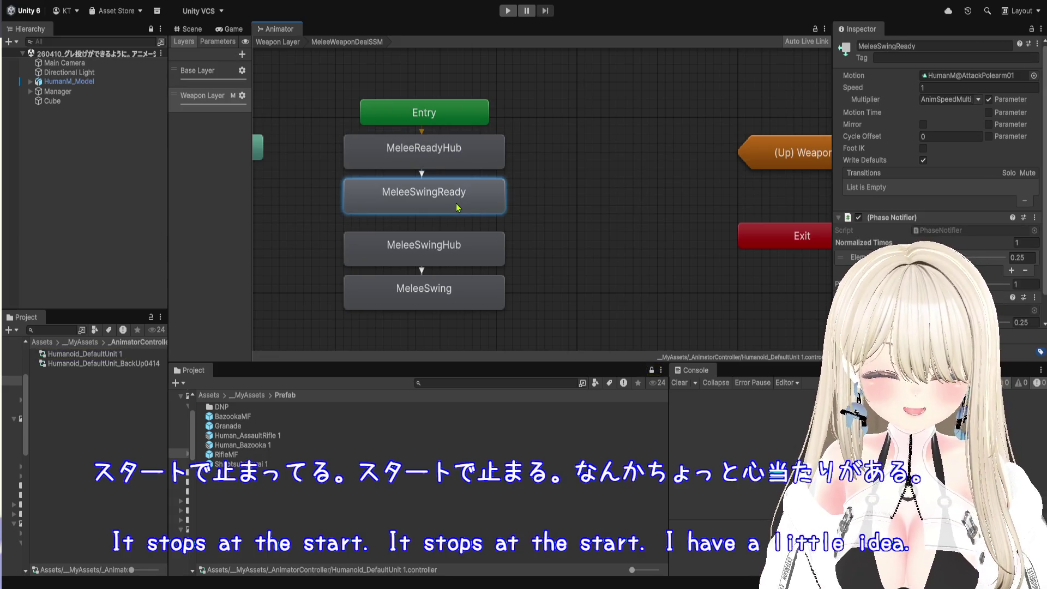
{"action": "double_click", "coordinate": [457, 208]}
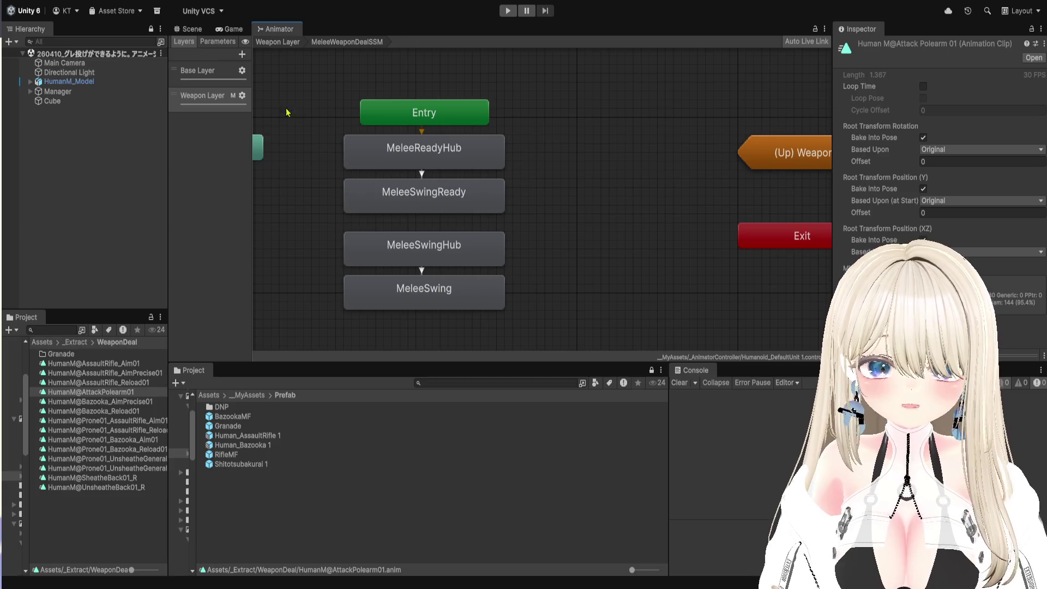
{"action": "left_click", "coordinate": [193, 108]}
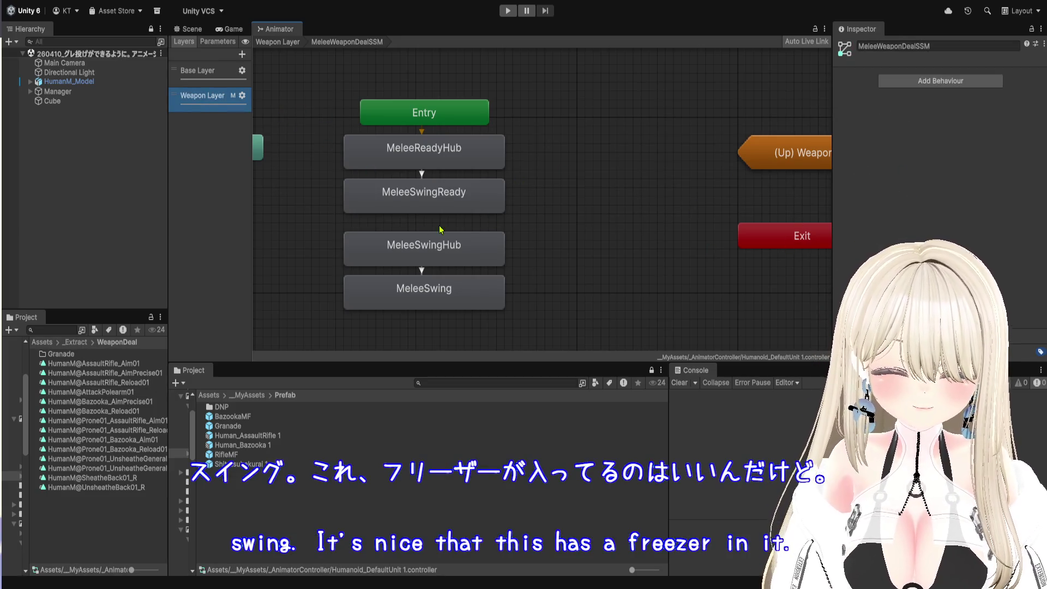
{"action": "left_click", "coordinate": [418, 200]}
{"action": "scroll", "coordinate": [927, 245], "scroll_direction": "down", "scroll_amount": 1}
{"action": "left_click", "coordinate": [927, 282]}
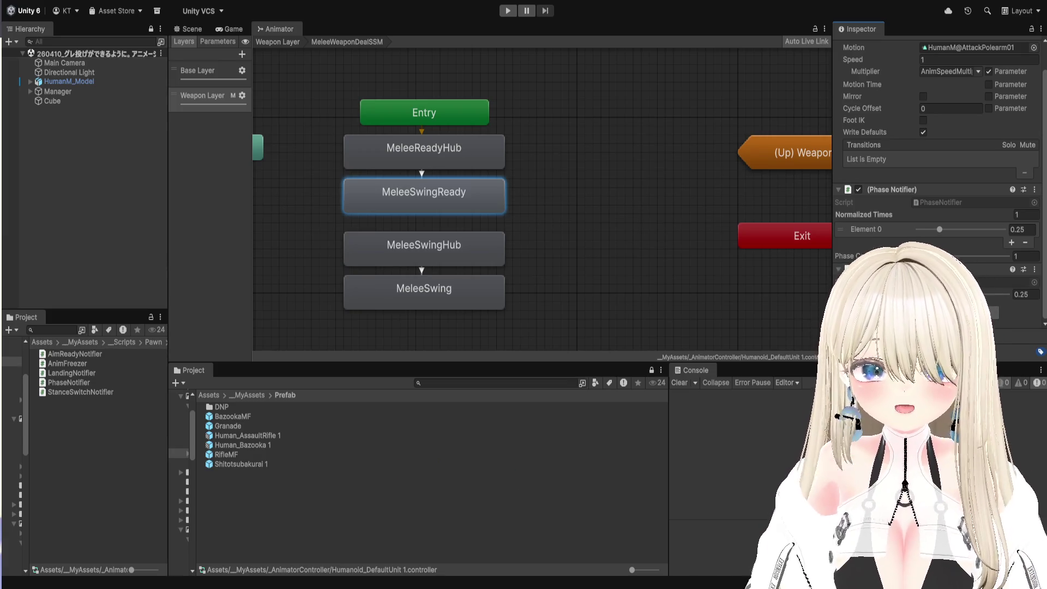
- Set the AnimSpeedMulti parameter's default to 1 and start Play mode
{"action": "left_click", "coordinate": [213, 42]}
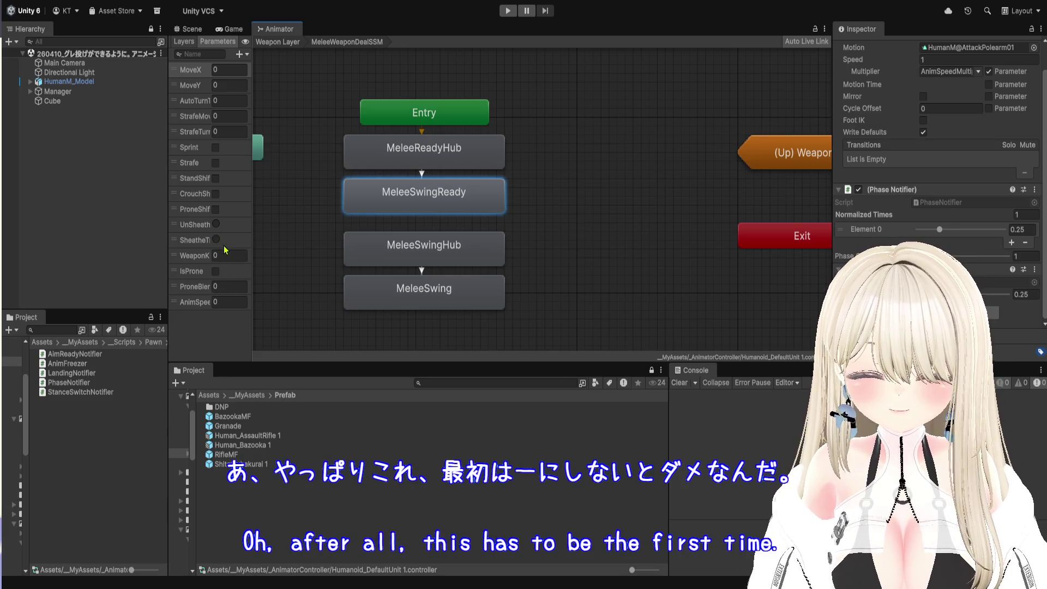
{"action": "left_click_drag", "start_coordinate": [258, 300], "coordinate": [267, 301]}
{"action": "left_click", "coordinate": [242, 302]}
{"action": "type", "text": "1"}
{"action": "left_click", "coordinate": [318, 218]}
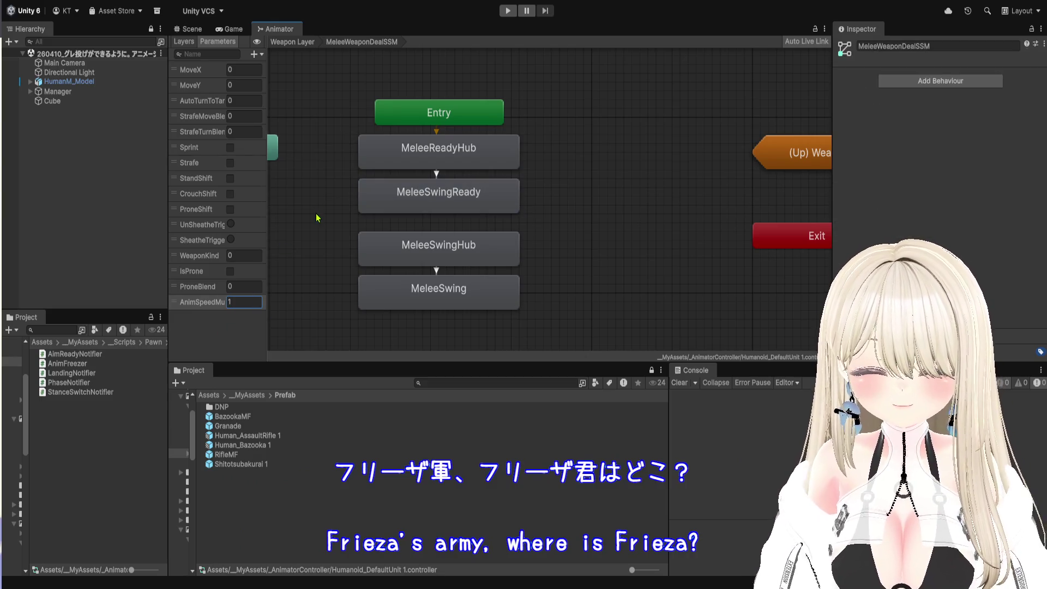
{"action": "left_click", "coordinate": [508, 11]}
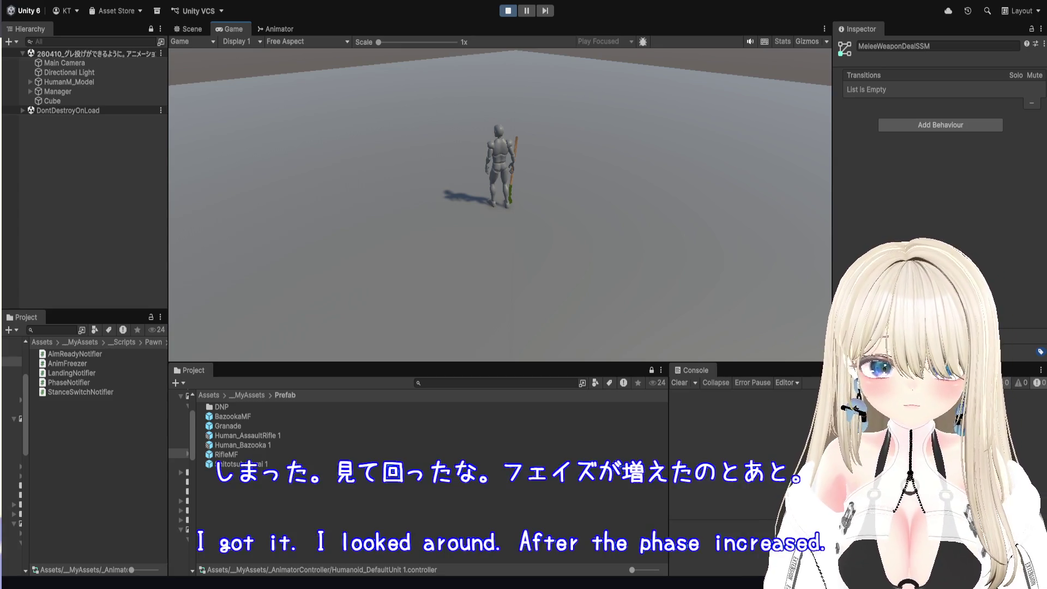
- Restart Play, attack with G, read the Animator.GotoState warning's stack trace, then stop
{"action": "left_click", "coordinate": [508, 12]}
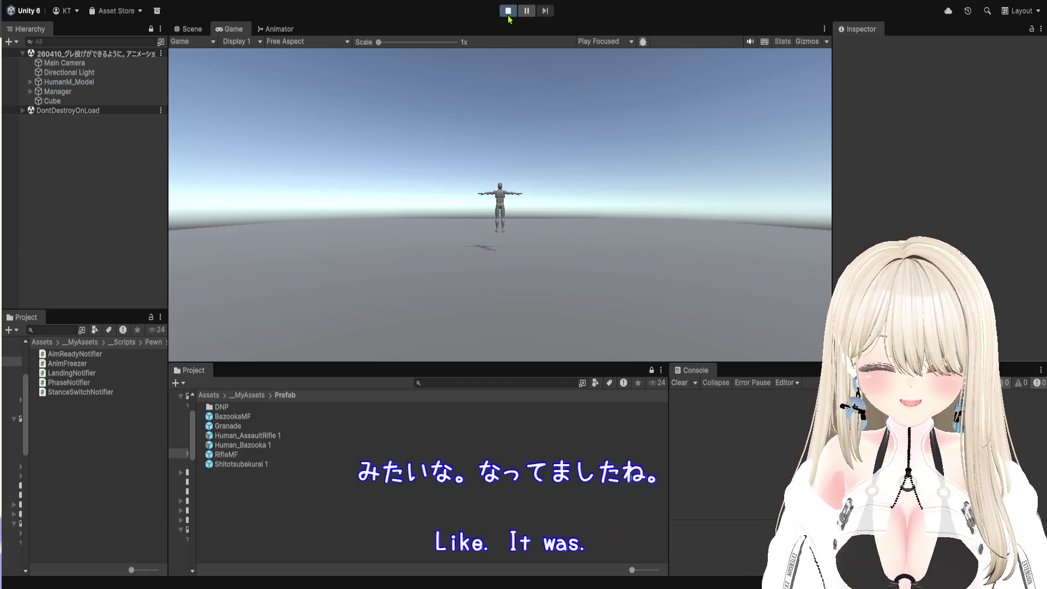
{"action": "left_click", "coordinate": [508, 10]}
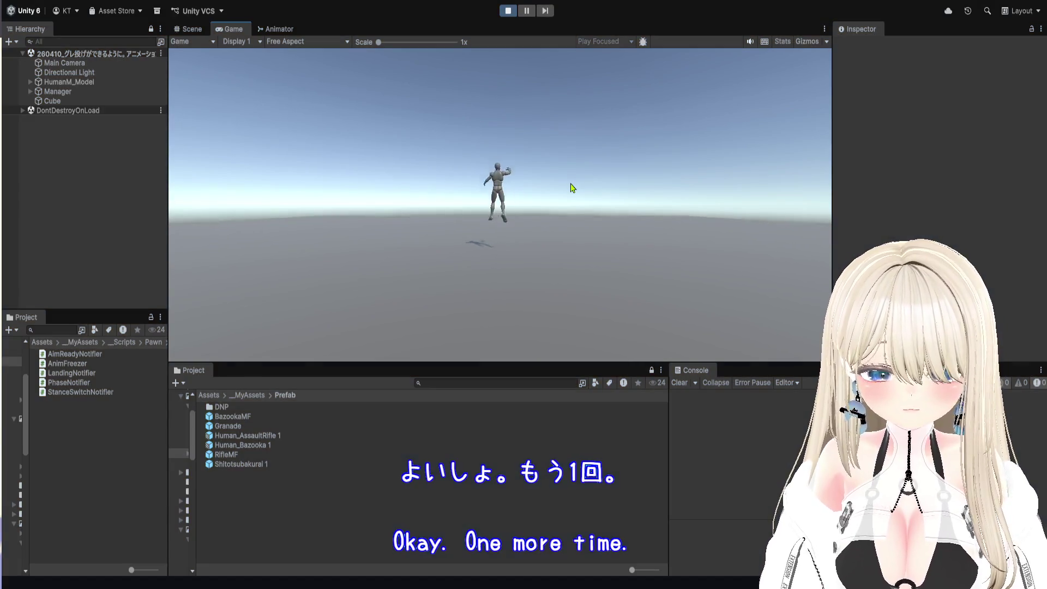
{"action": "key", "text": "g"}
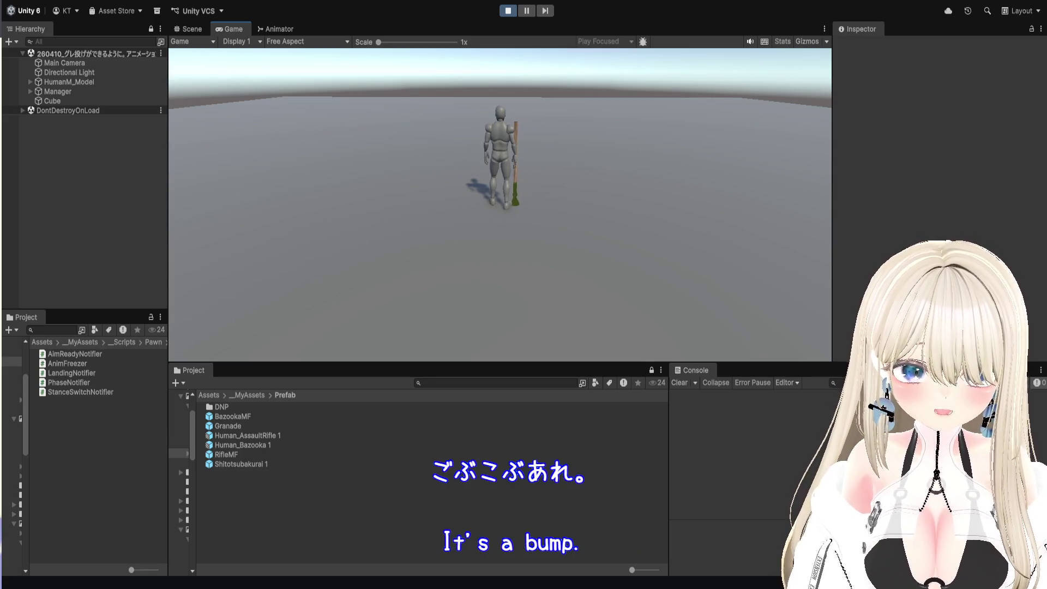
{"action": "left_click", "coordinate": [758, 400]}
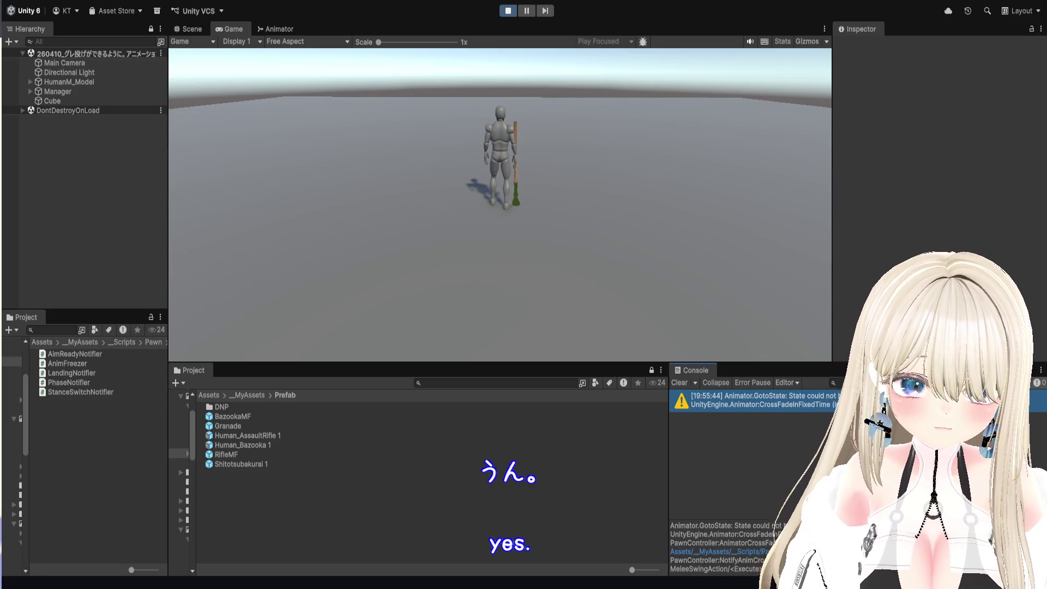
{"action": "scroll", "coordinate": [720, 545], "scroll_direction": "down", "scroll_amount": 5}
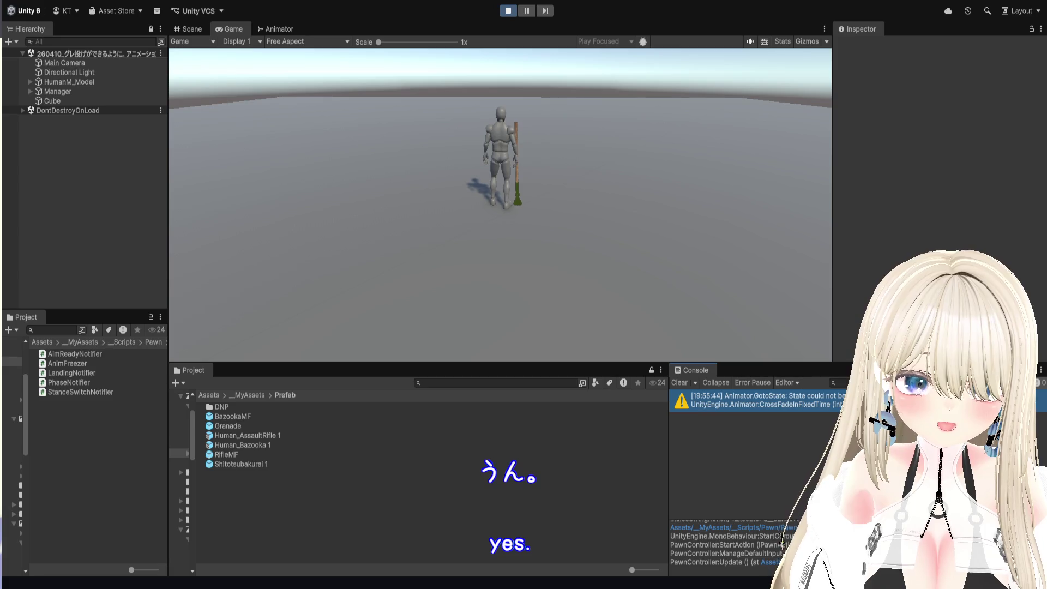
{"action": "scroll", "coordinate": [765, 556], "scroll_direction": "up", "scroll_amount": 1}
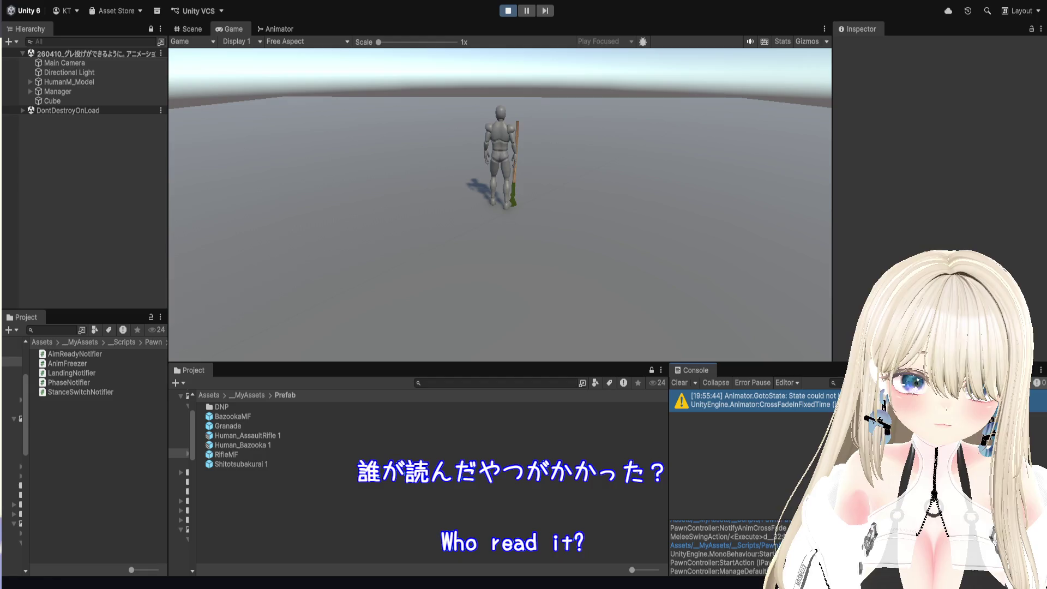
{"action": "scroll", "coordinate": [720, 545], "scroll_direction": "up", "scroll_amount": 1}
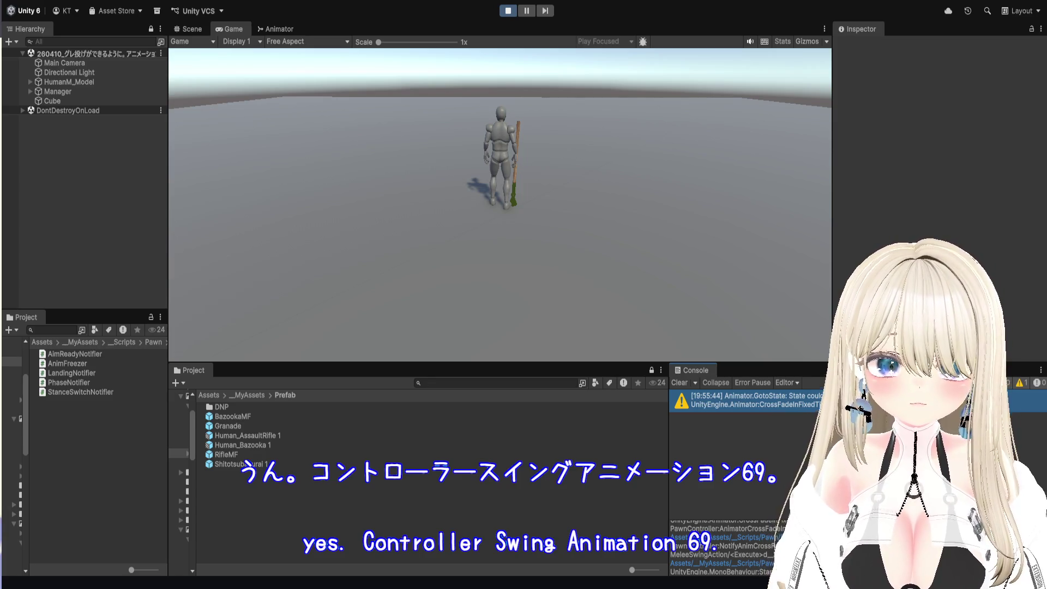
{"action": "left_click", "coordinate": [507, 10]}
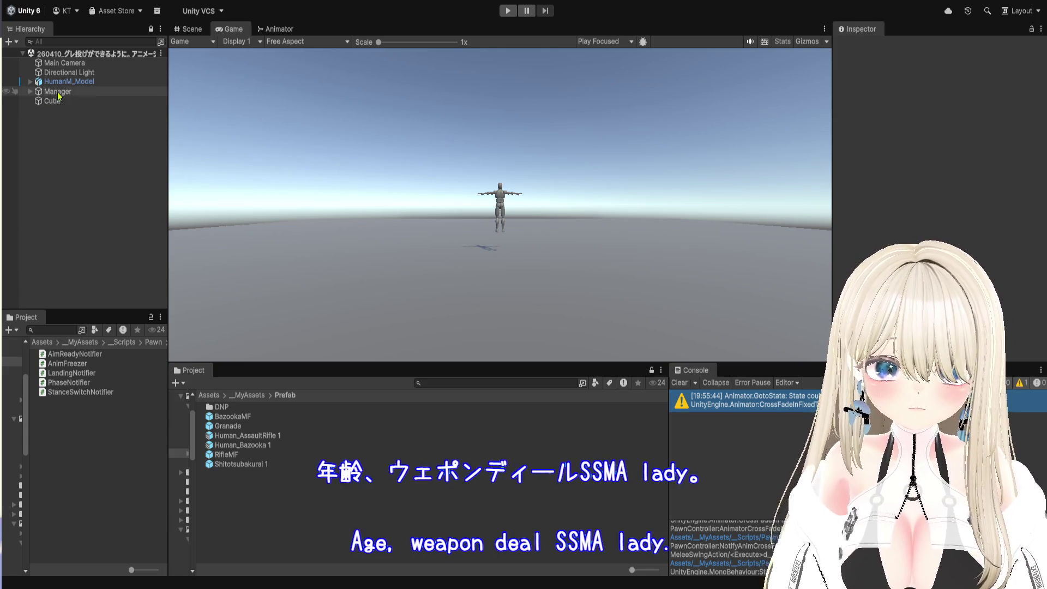
- Open HumanM_Model's controller, enter MeleeWeaponDealSSM, and check the MeleeReadyHub state's name
{"action": "left_click", "coordinate": [71, 81]}
{"action": "double_click", "coordinate": [940, 192]}
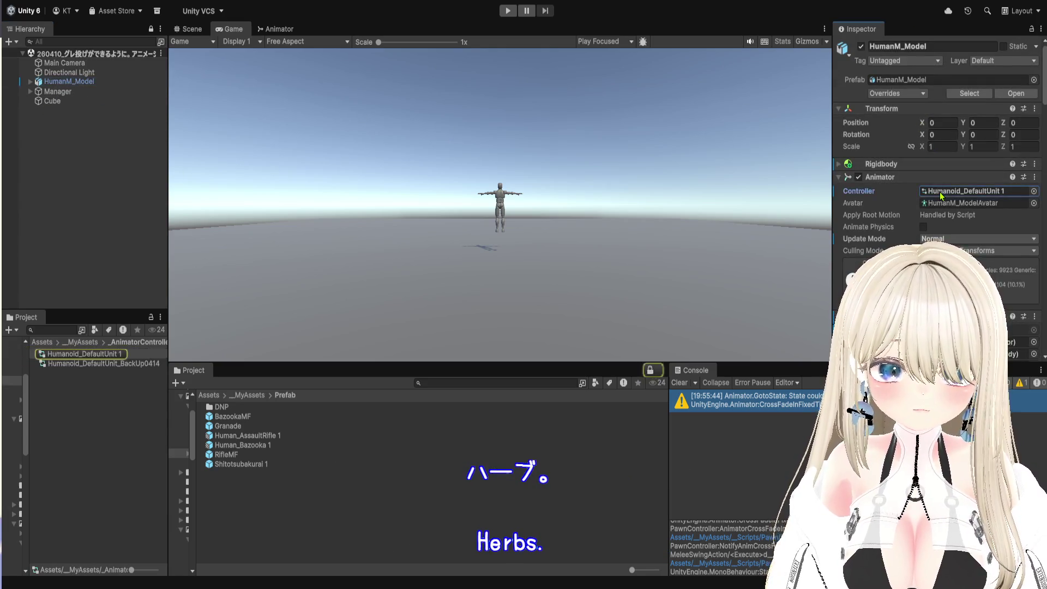
{"action": "scroll", "coordinate": [518, 164], "scroll_direction": "up", "scroll_amount": 4}
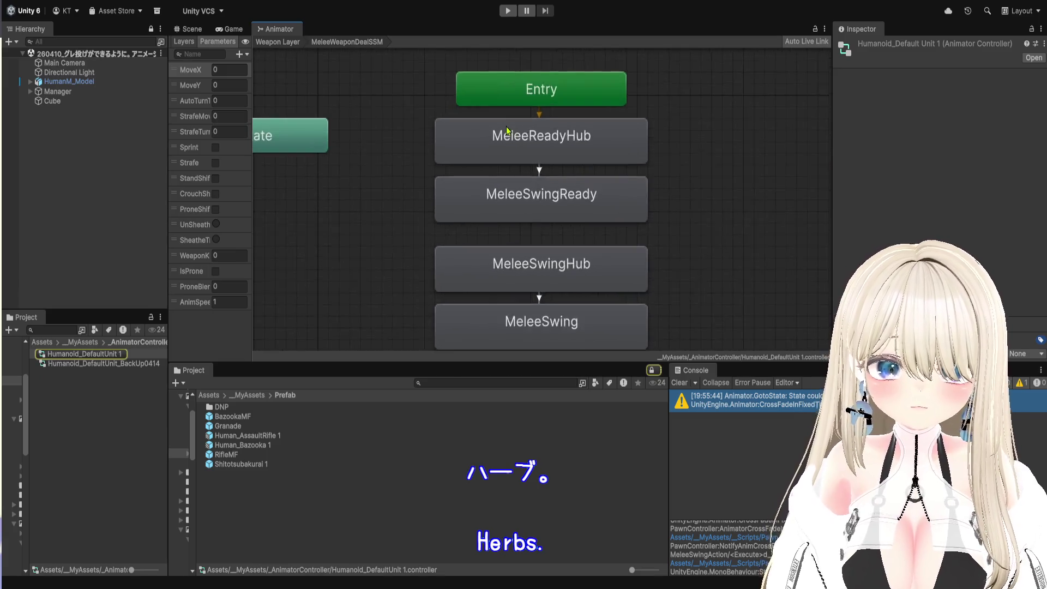
{"action": "left_click", "coordinate": [539, 144]}
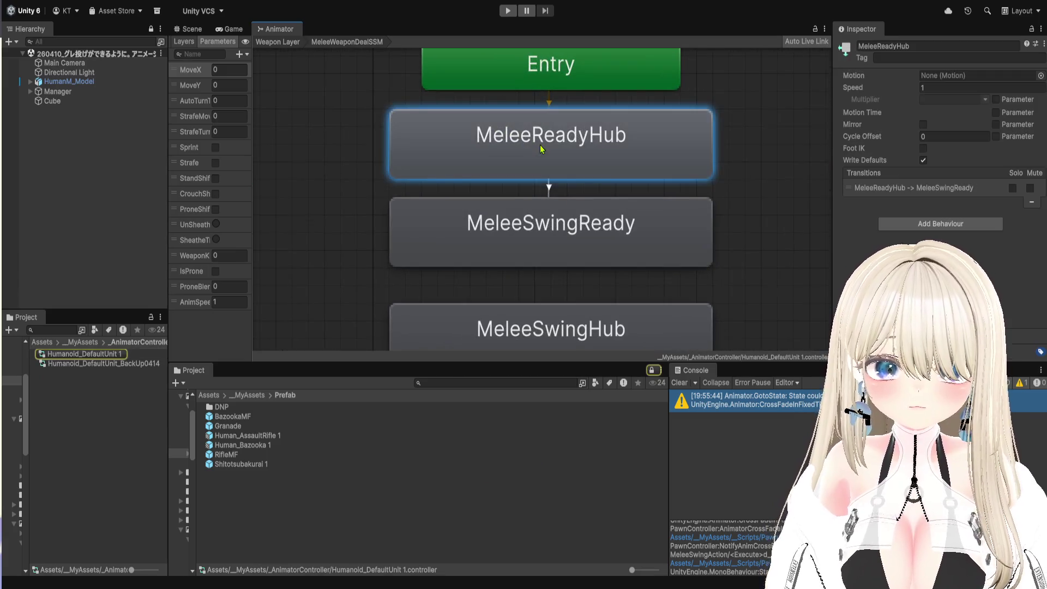
{"action": "left_click", "coordinate": [284, 42]}
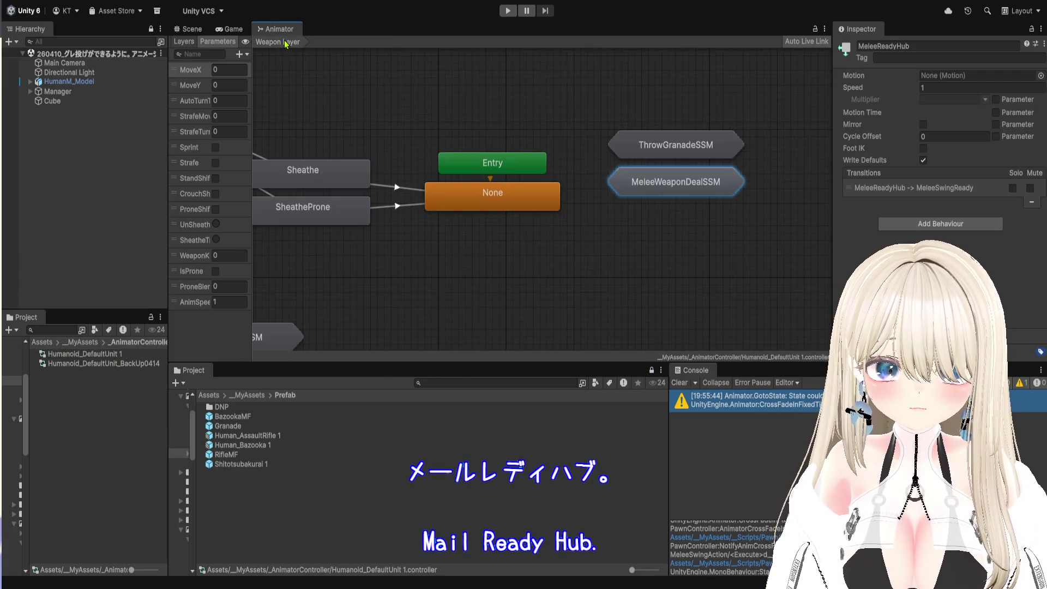
{"action": "left_click", "coordinate": [668, 182]}
{"action": "double_click", "coordinate": [668, 182]}
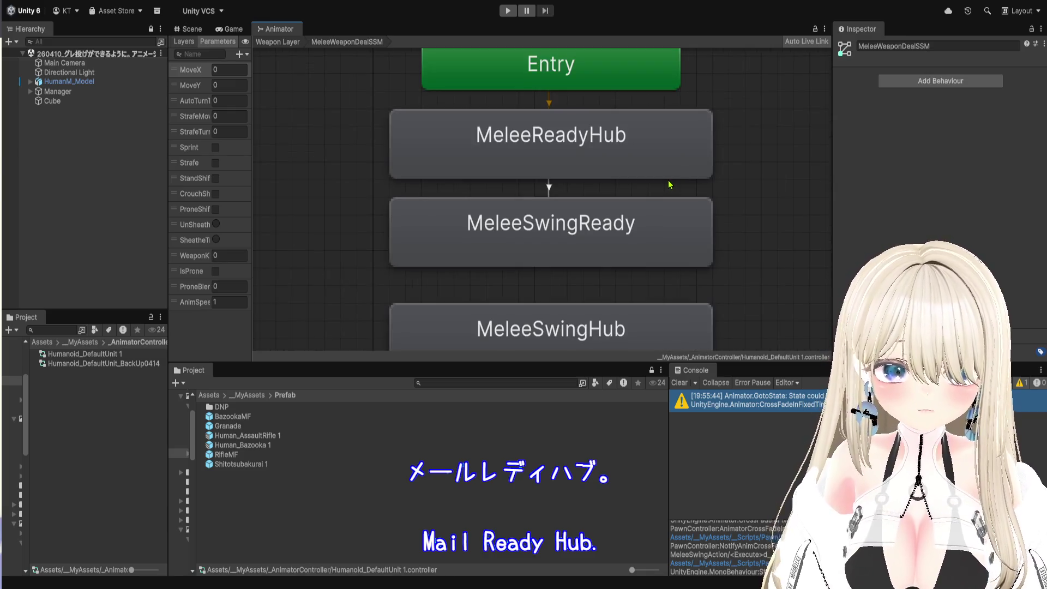
{"action": "left_click", "coordinate": [647, 131]}
{"action": "left_click", "coordinate": [940, 47]}
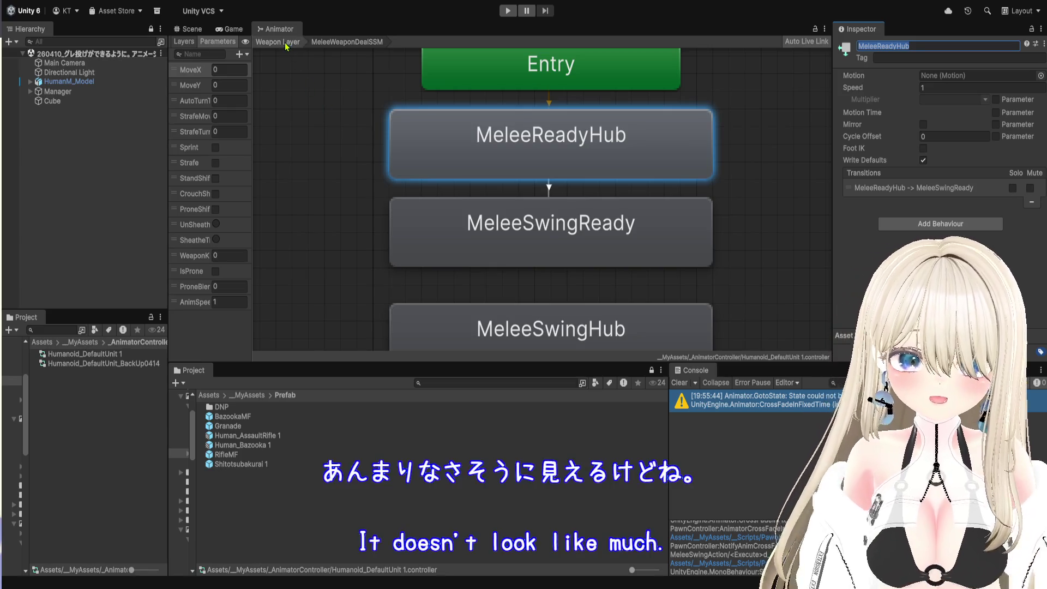
- Check MeleeWeaponDealSSM's full name, then re-enter it and recheck MeleeReadyHub's name
{"action": "left_click", "coordinate": [278, 42]}
{"action": "left_click", "coordinate": [680, 154]}
{"action": "left_click", "coordinate": [664, 188]}
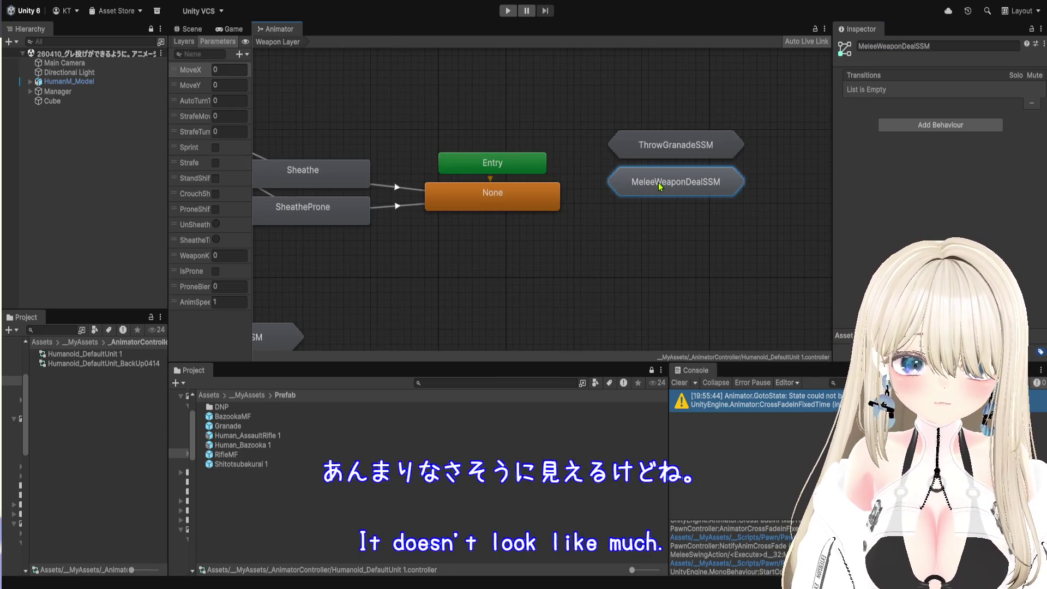
{"action": "left_click", "coordinate": [954, 46]}
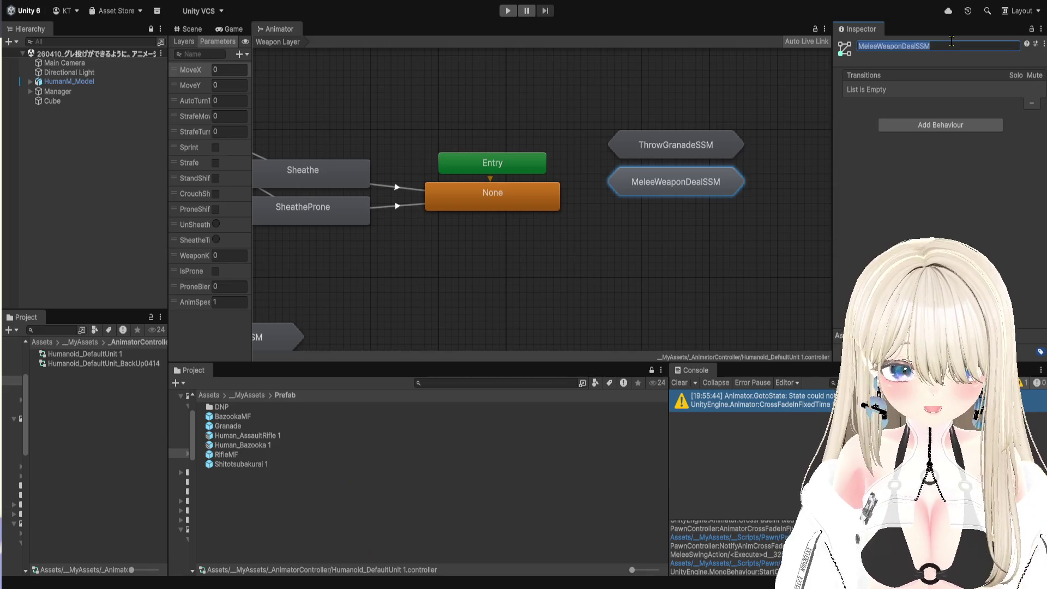
{"action": "key", "text": "Return"}
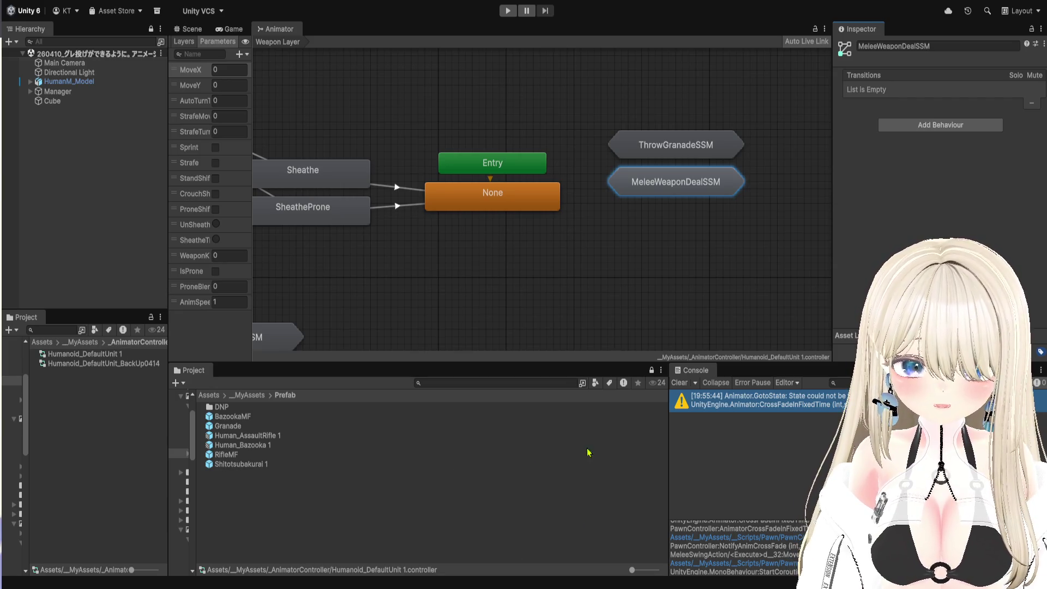
{"action": "double_click", "coordinate": [695, 177]}
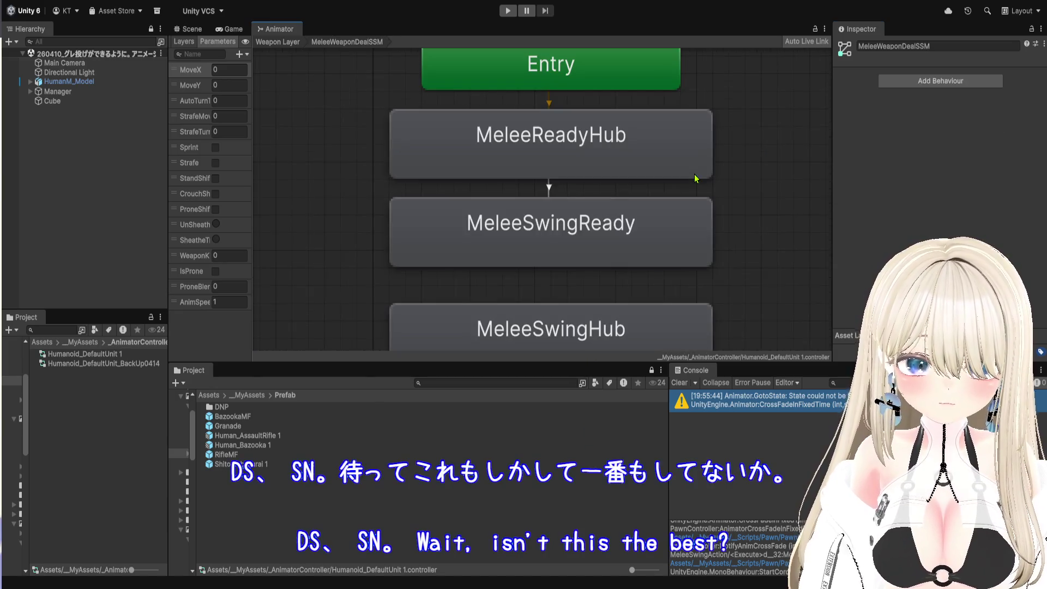
{"action": "left_click", "coordinate": [657, 154]}
{"action": "left_click", "coordinate": [928, 45]}
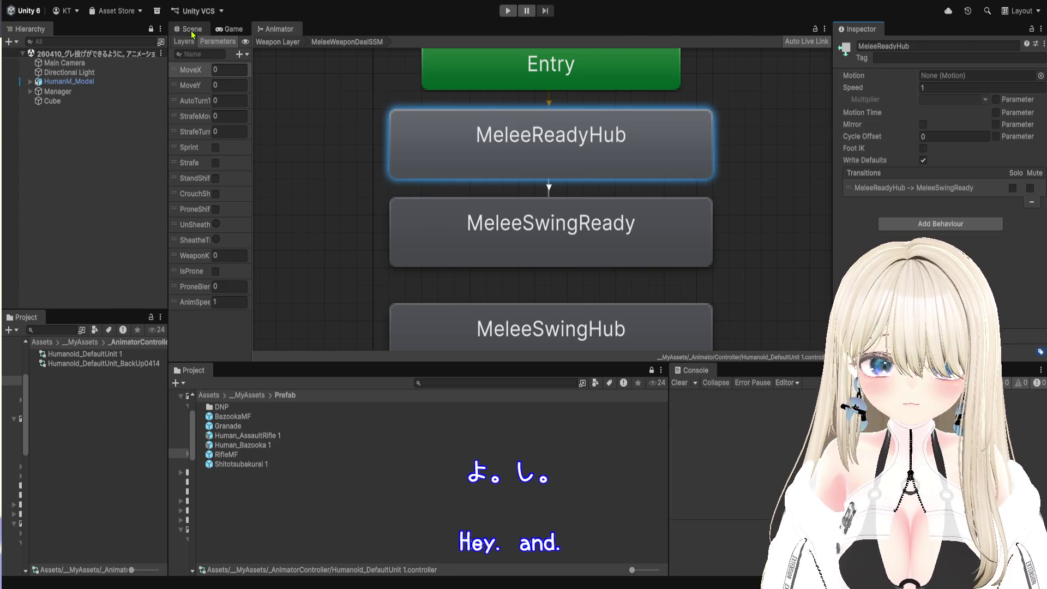
- Start Play with a taller Game view, swing the polearm, pause, and enlarge the Console
{"action": "left_click", "coordinate": [192, 30]}
{"action": "key", "text": "ctrl+p"}
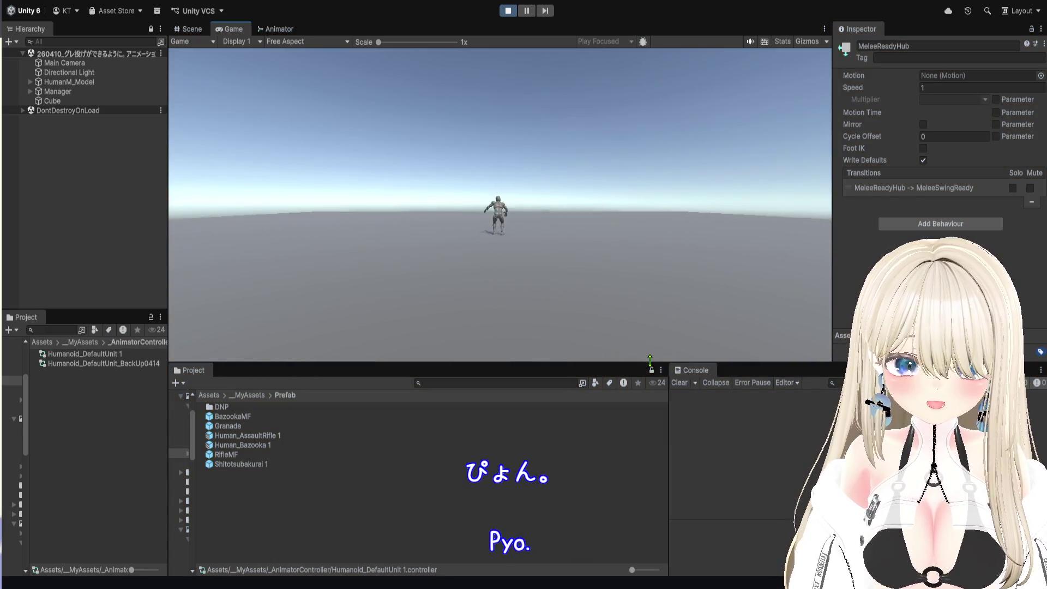
{"action": "left_click_drag", "start_coordinate": [650, 359], "coordinate": [650, 511]}
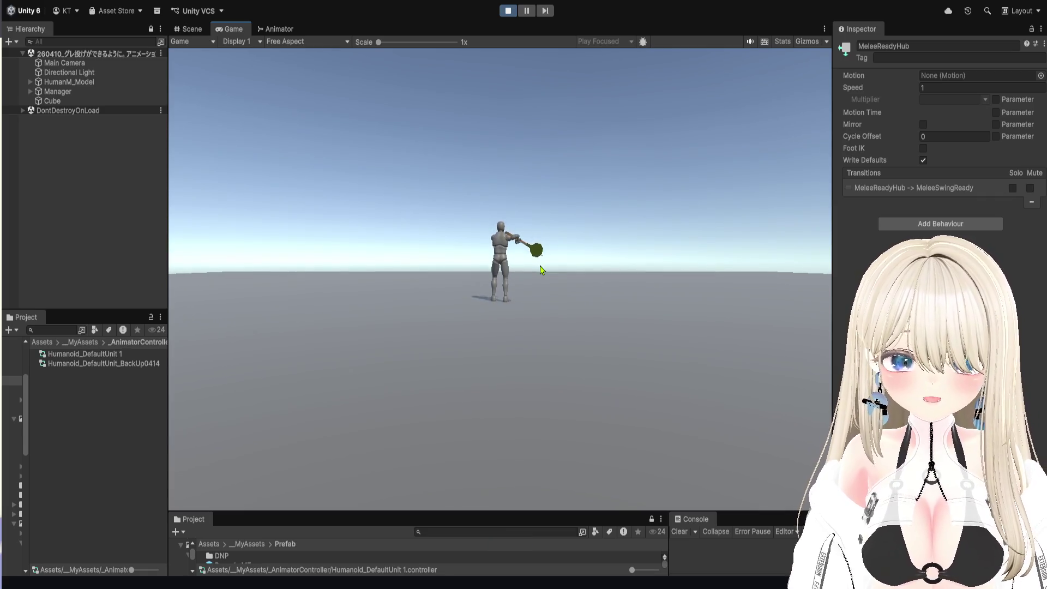
{"action": "left_click", "coordinate": [540, 265]}
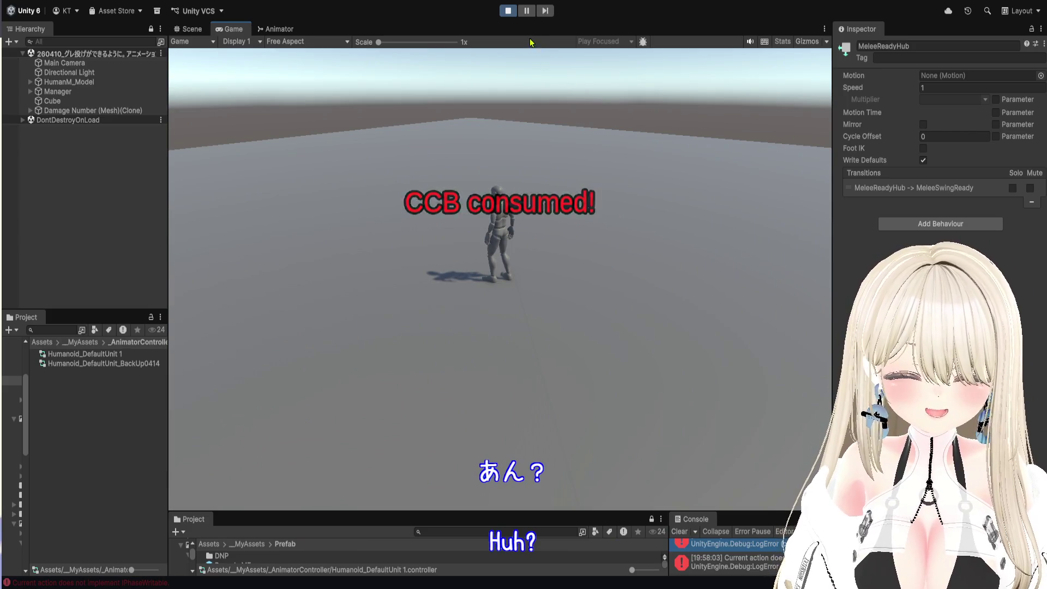
{"action": "left_click", "coordinate": [526, 11]}
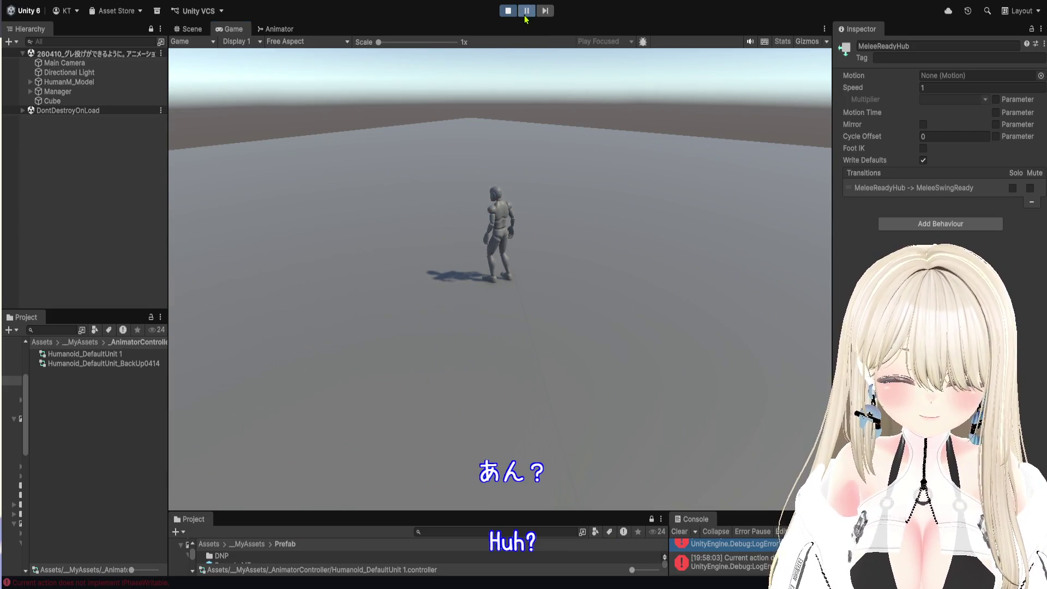
{"action": "left_click_drag", "start_coordinate": [769, 511], "coordinate": [777, 439]}
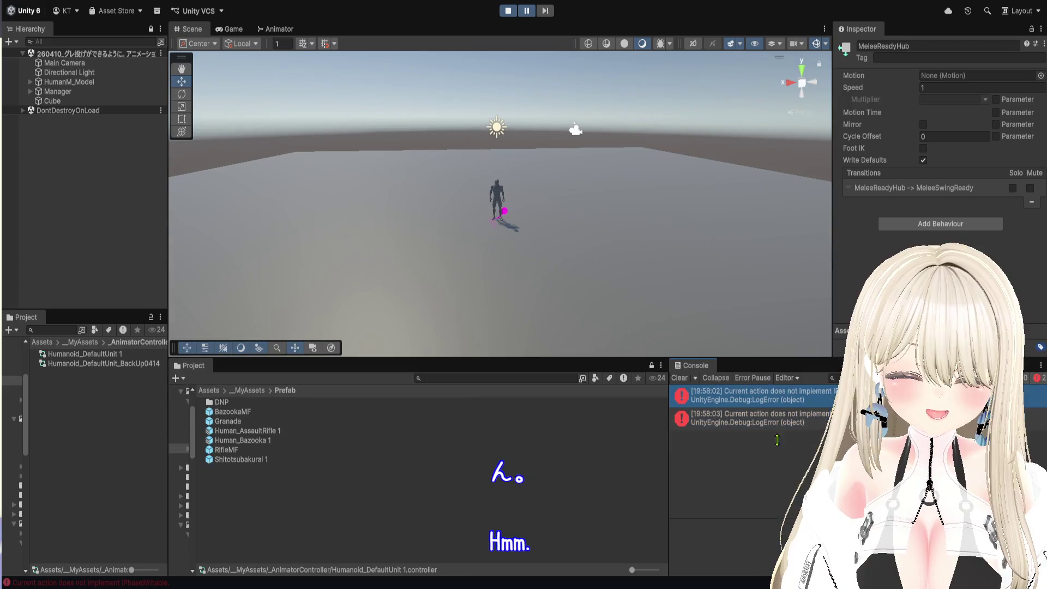
- Read the first Console error's stack trace, inspect the character up close, then exit Play mode
{"action": "left_click", "coordinate": [792, 402]}
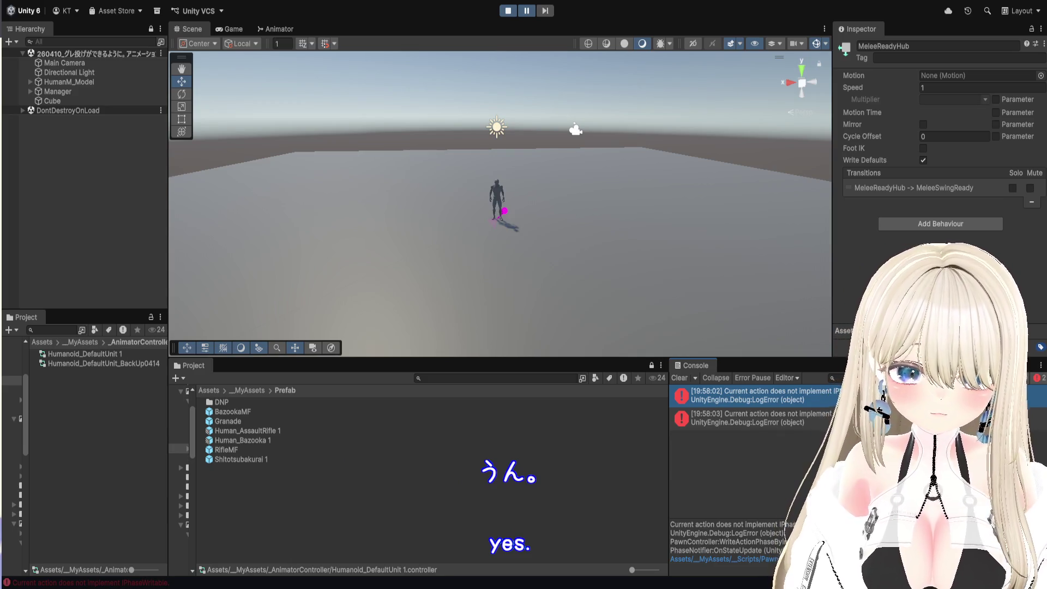
{"action": "scroll", "coordinate": [588, 153], "scroll_direction": "up", "scroll_amount": 10}
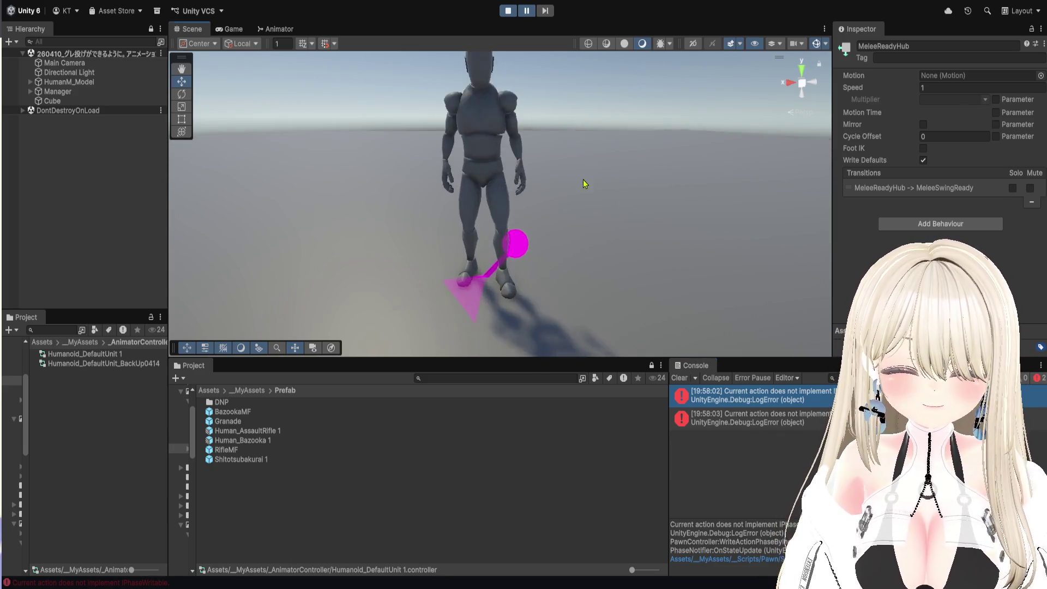
{"action": "mouse_move", "coordinate": [626, 199]}
{"action": "left_mouse_down"}
{"action": "mouse_move", "coordinate": [593, 149]}
{"action": "mouse_move", "coordinate": [542, 203]}
{"action": "mouse_move", "coordinate": [561, 221]}
{"action": "mouse_move", "coordinate": [557, 200]}
{"action": "mouse_move", "coordinate": [423, 229]}
{"action": "left_mouse_up"}
{"action": "scroll", "coordinate": [423, 229], "scroll_direction": "down", "scroll_amount": 5}
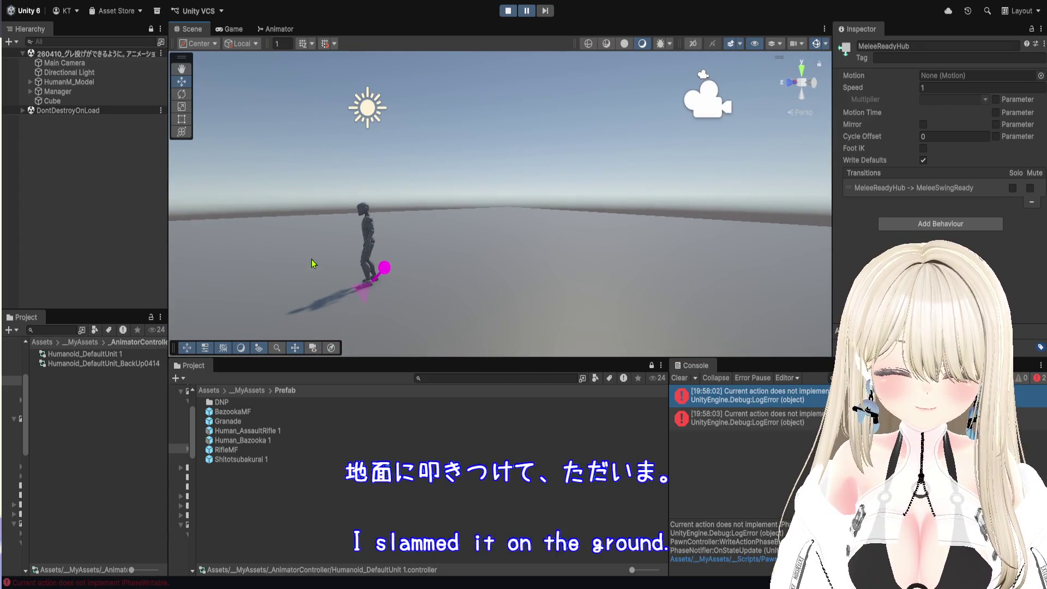
{"action": "left_click_drag", "start_coordinate": [321, 249], "coordinate": [376, 240]}
{"action": "left_click", "coordinate": [510, 11]}
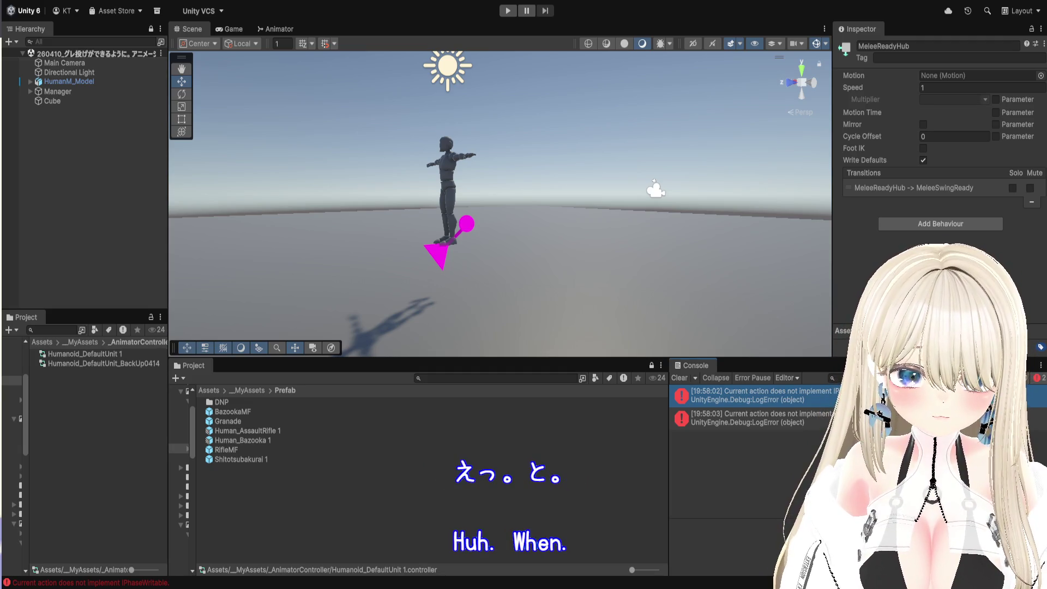
- Review both 'Current action does not implement' errors in the Console, then re-enter Play mode
{"action": "left_click", "coordinate": [1038, 379]}
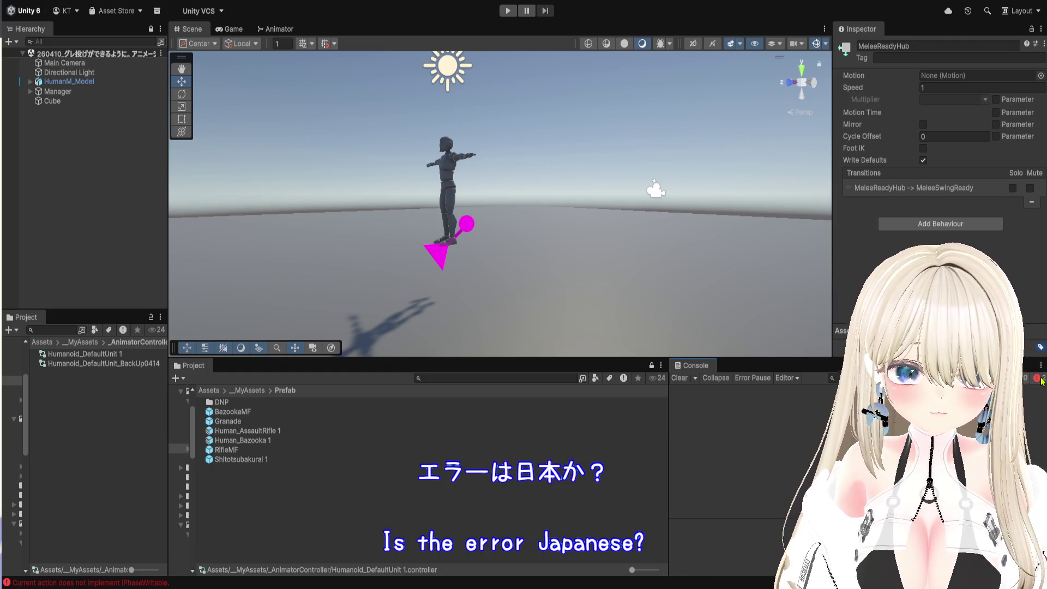
{"action": "left_click", "coordinate": [1038, 379]}
{"action": "left_click", "coordinate": [773, 401]}
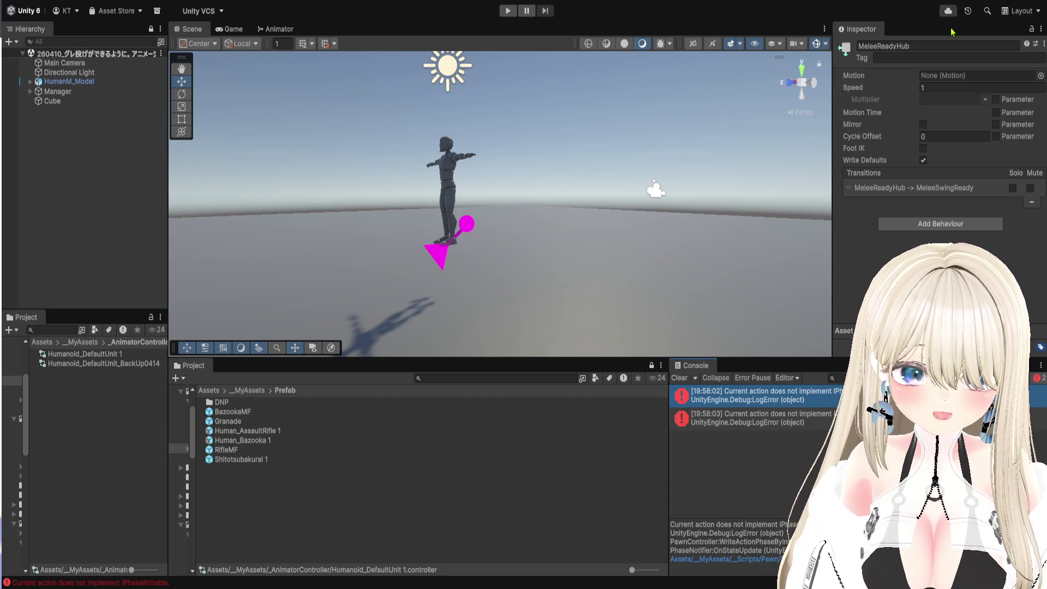
{"action": "key", "text": "Down"}
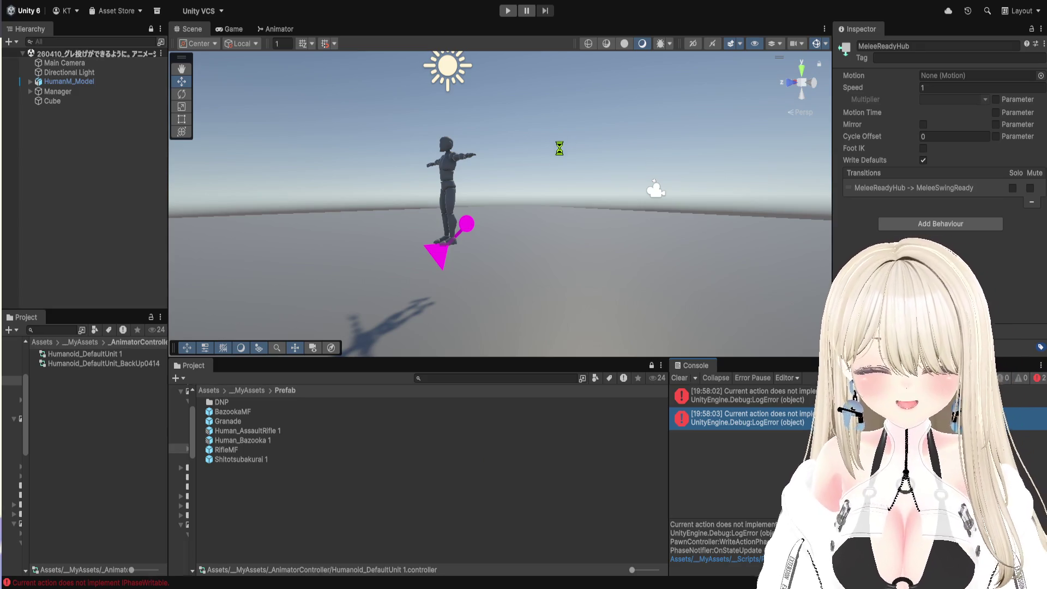
{"action": "left_click", "coordinate": [508, 11]}
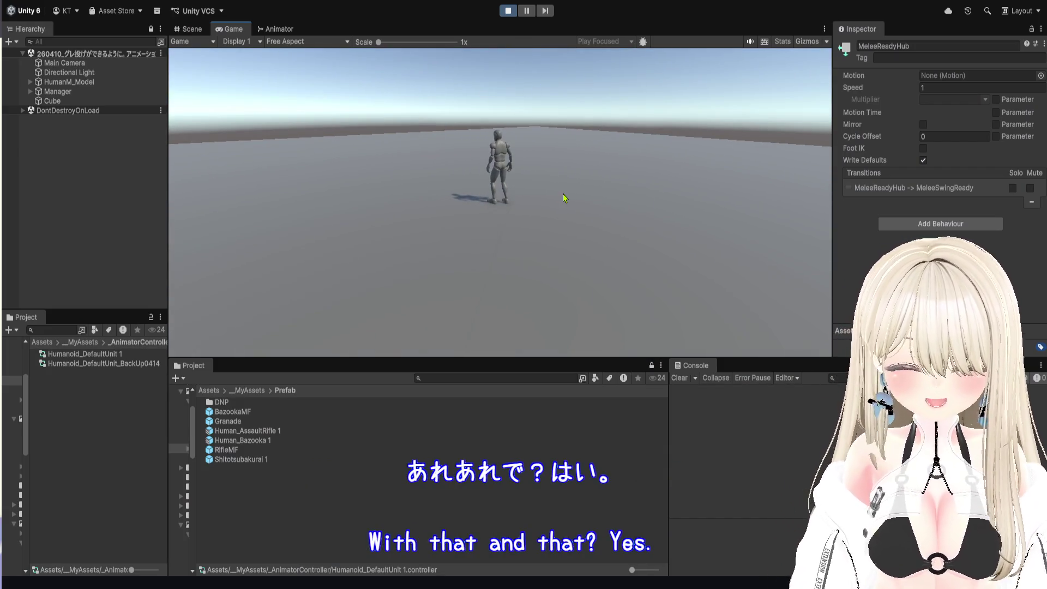
- Trigger an attack in the Game view and show the Animator with MeleeSwing playing
{"action": "left_click", "coordinate": [511, 189]}
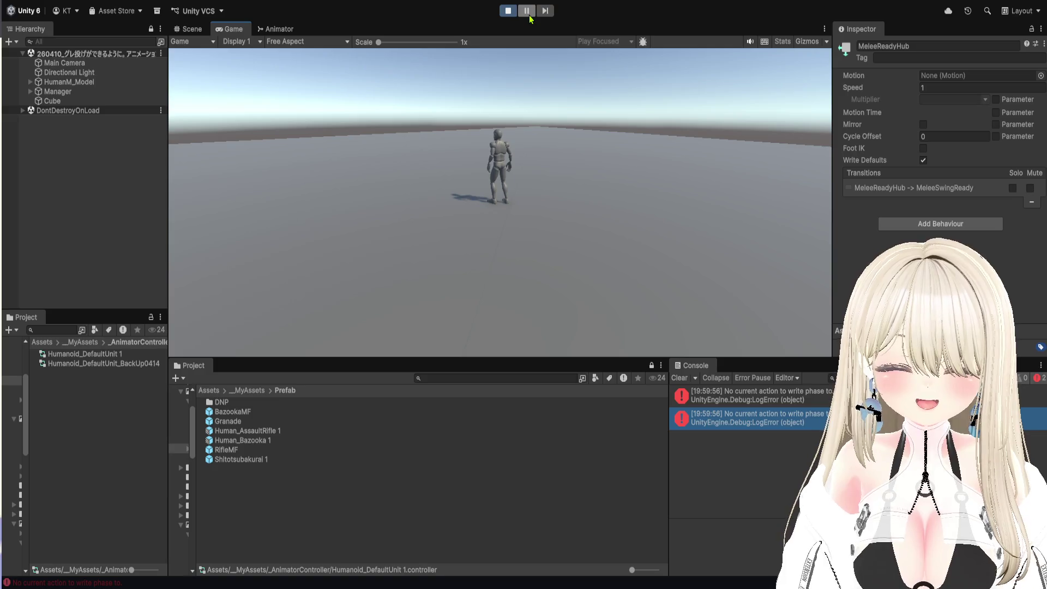
{"action": "left_click", "coordinate": [265, 31]}
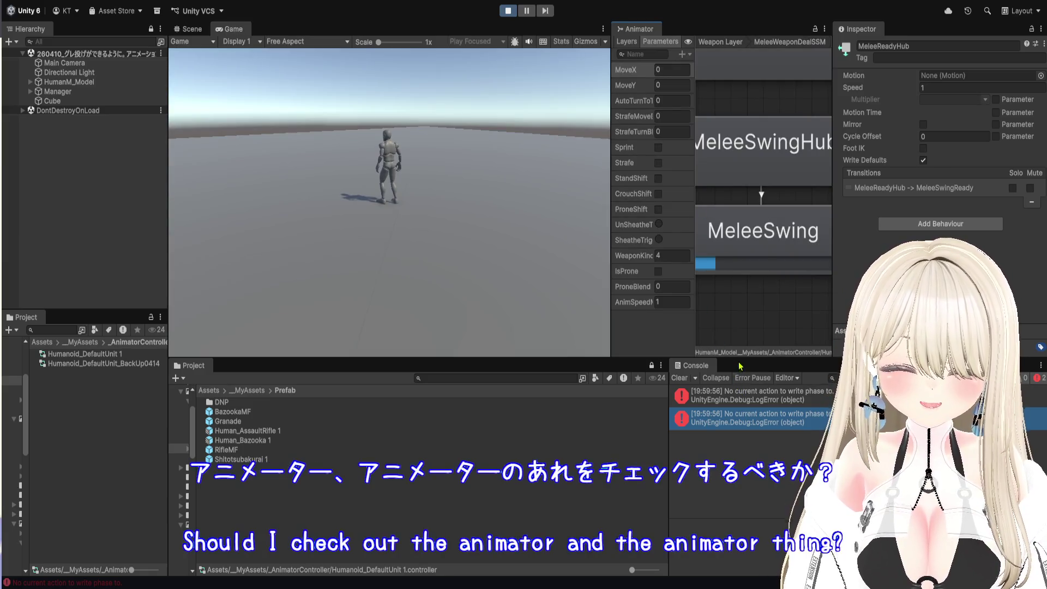
- Inspect the MeleeSwing state and read both 'No current action to write phase to' errors
{"action": "left_click_drag", "start_coordinate": [611, 320], "coordinate": [539, 327]}
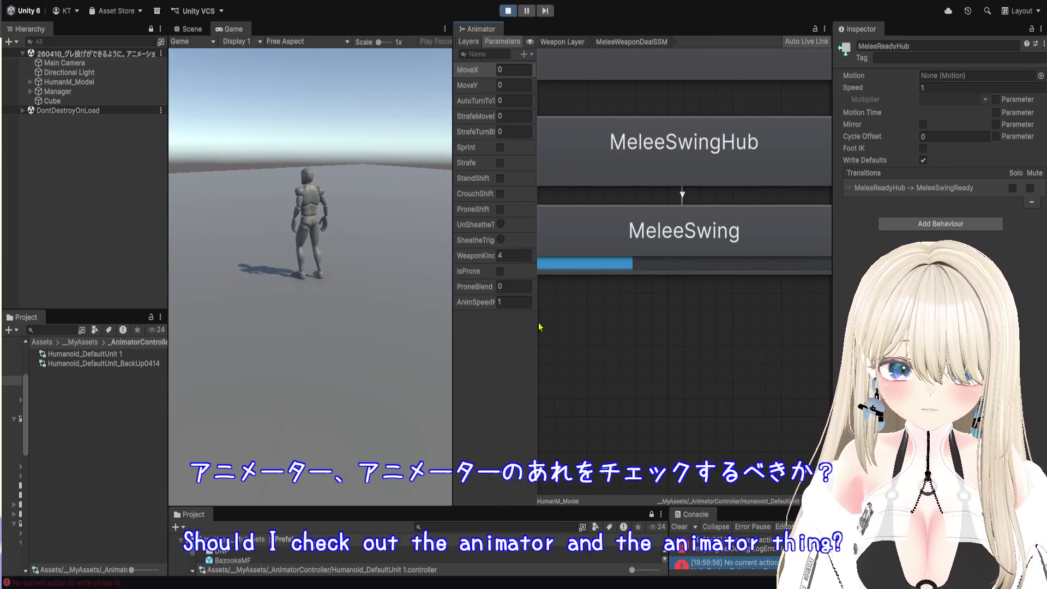
{"action": "left_click", "coordinate": [684, 221]}
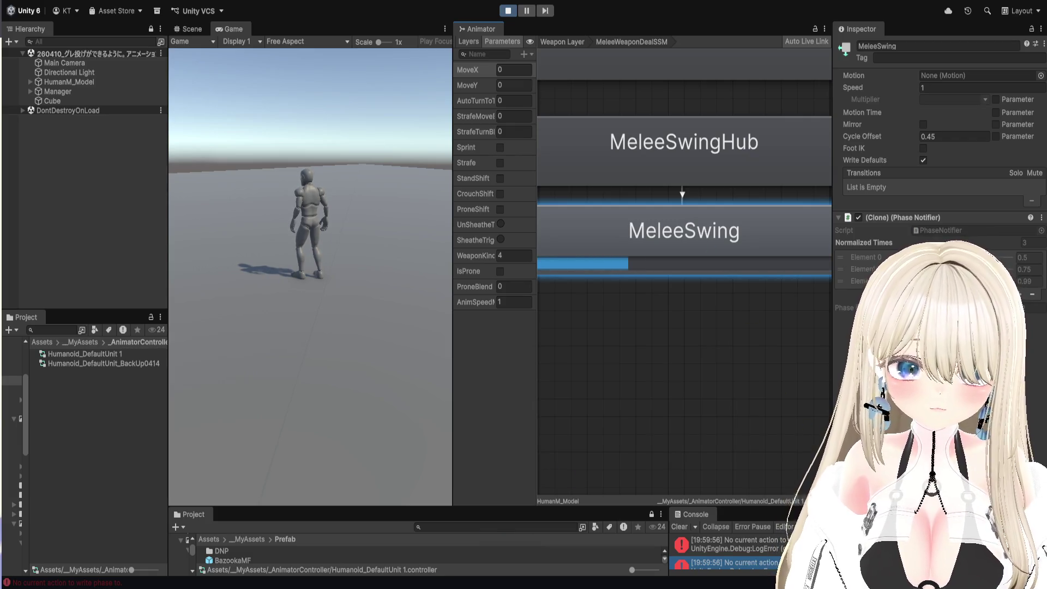
{"action": "left_click_drag", "start_coordinate": [763, 507], "coordinate": [763, 317]}
{"action": "left_click", "coordinate": [816, 358]}
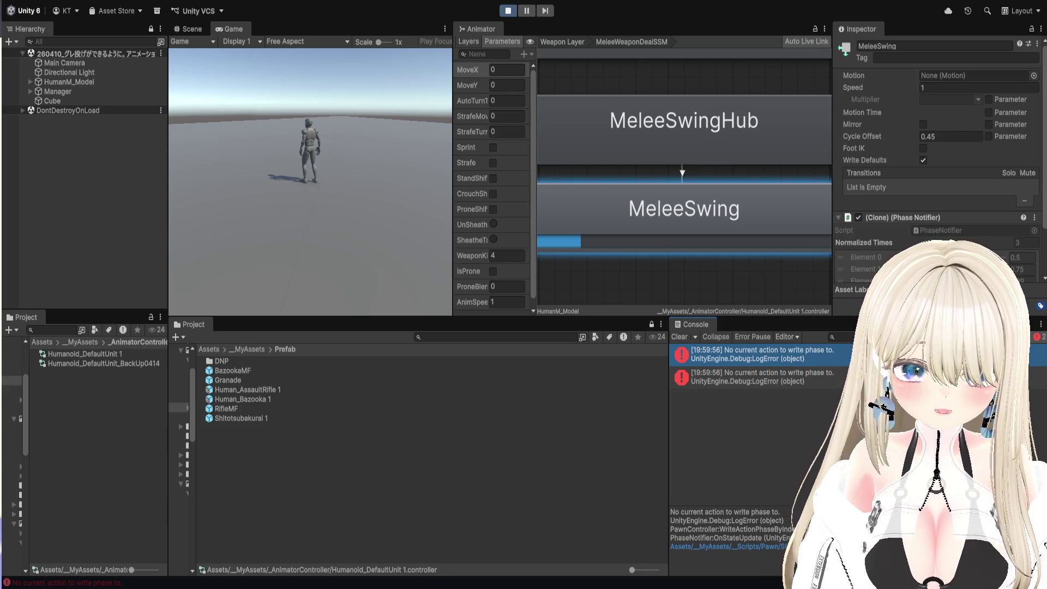
{"action": "left_click", "coordinate": [762, 376]}
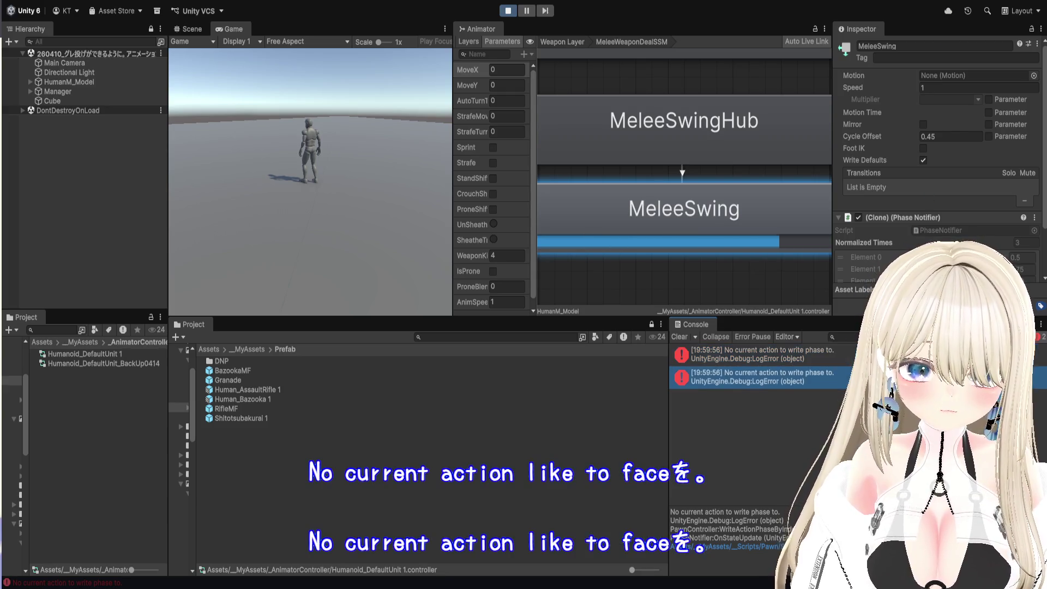
{"action": "left_click", "coordinate": [761, 354]}
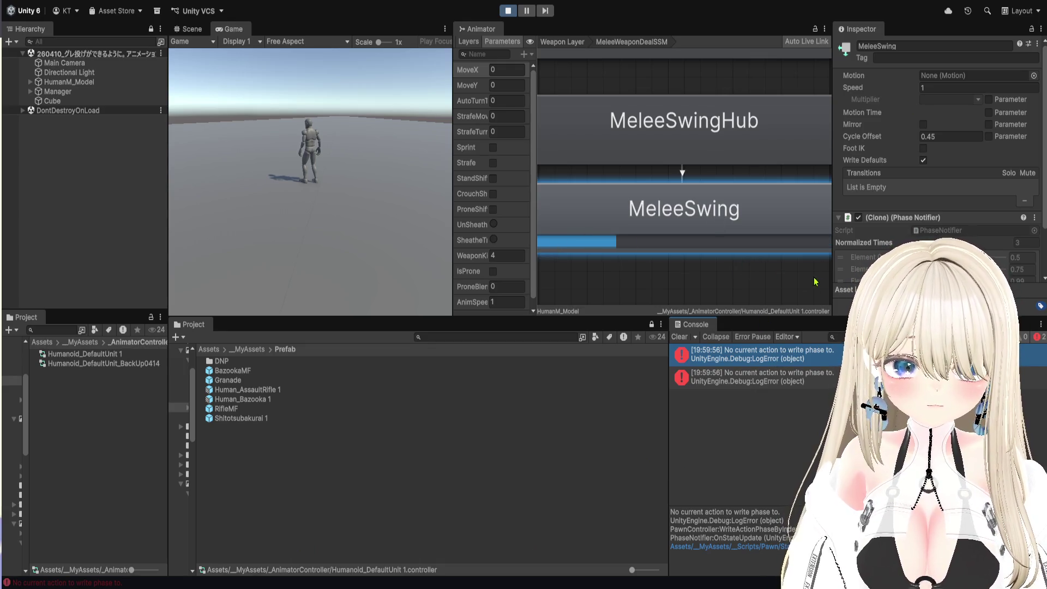
- Compare MeleeSwingReady, MeleeSwing and MeleeSwingHub, confirming MeleeSwingReady plays HumanM@AttackPolearm01
{"action": "left_click_drag", "start_coordinate": [830, 282], "coordinate": [943, 280]}
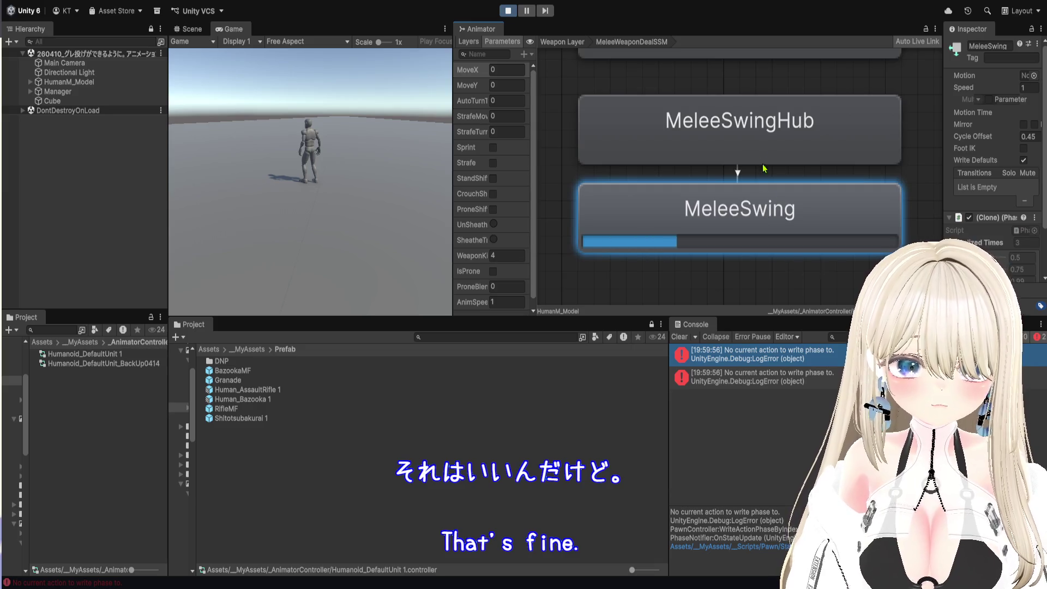
{"action": "scroll", "coordinate": [786, 156], "scroll_direction": "down", "scroll_amount": 5}
{"action": "scroll", "coordinate": [786, 156], "scroll_direction": "up", "scroll_amount": 3}
{"action": "left_click", "coordinate": [703, 155]}
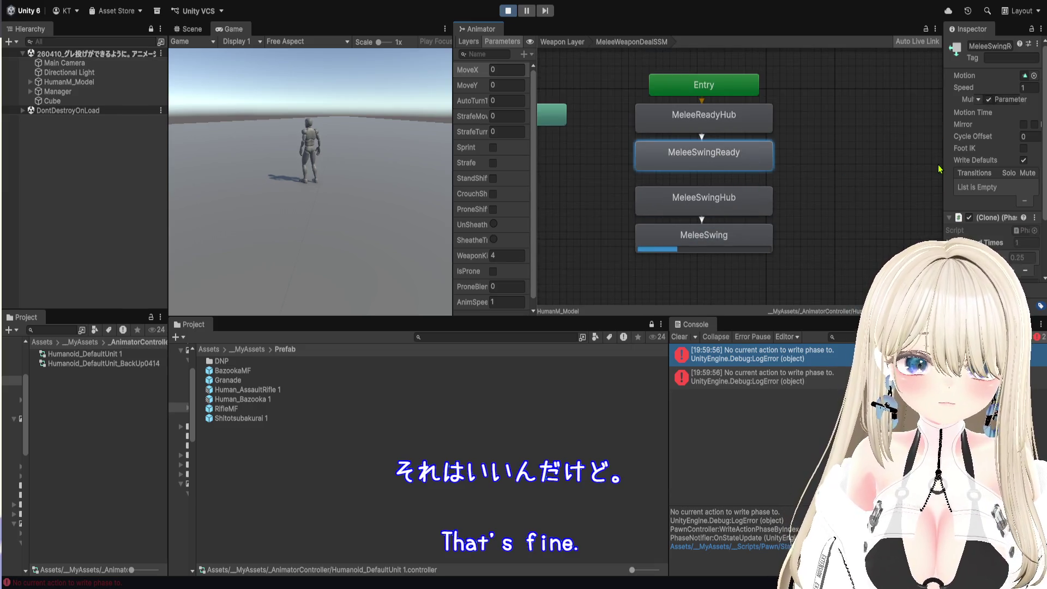
{"action": "left_click_drag", "start_coordinate": [944, 170], "coordinate": [828, 165]}
{"action": "scroll", "coordinate": [551, 248], "scroll_direction": "down", "scroll_amount": 1}
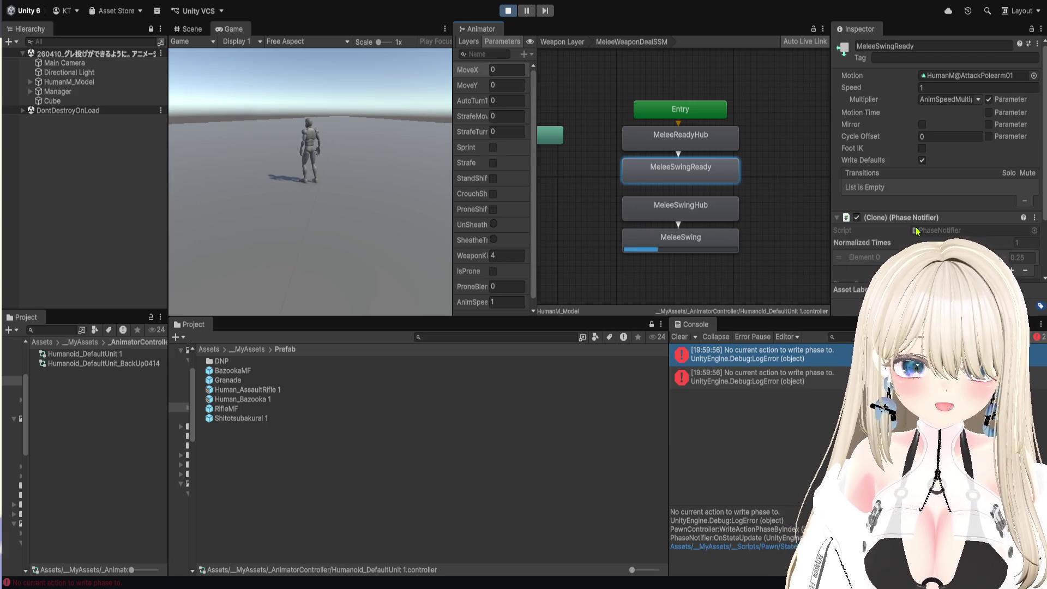
{"action": "left_click", "coordinate": [719, 246]}
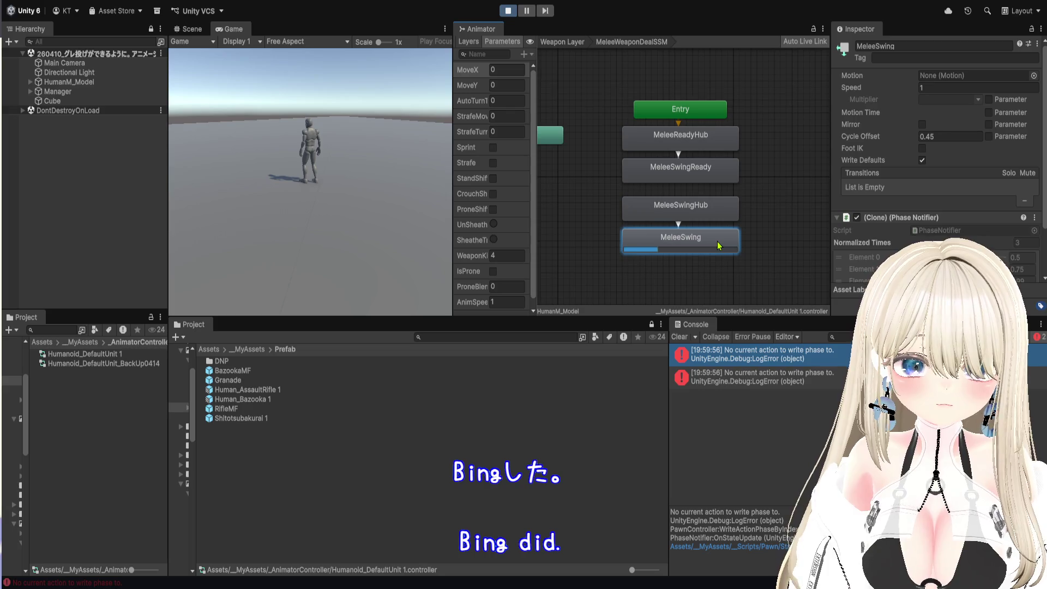
{"action": "left_click", "coordinate": [703, 215]}
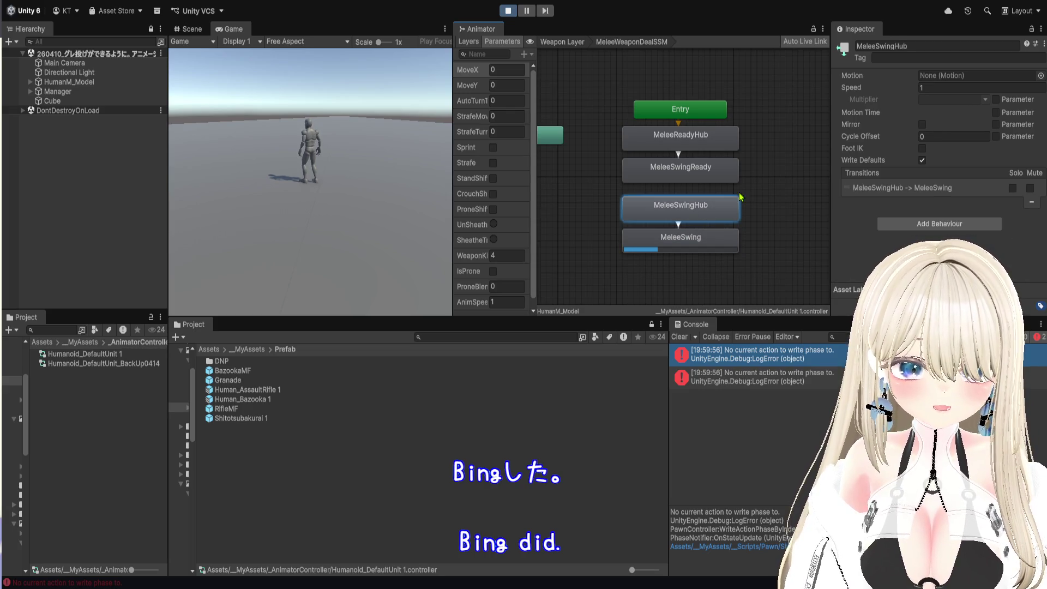
{"action": "left_click", "coordinate": [716, 246]}
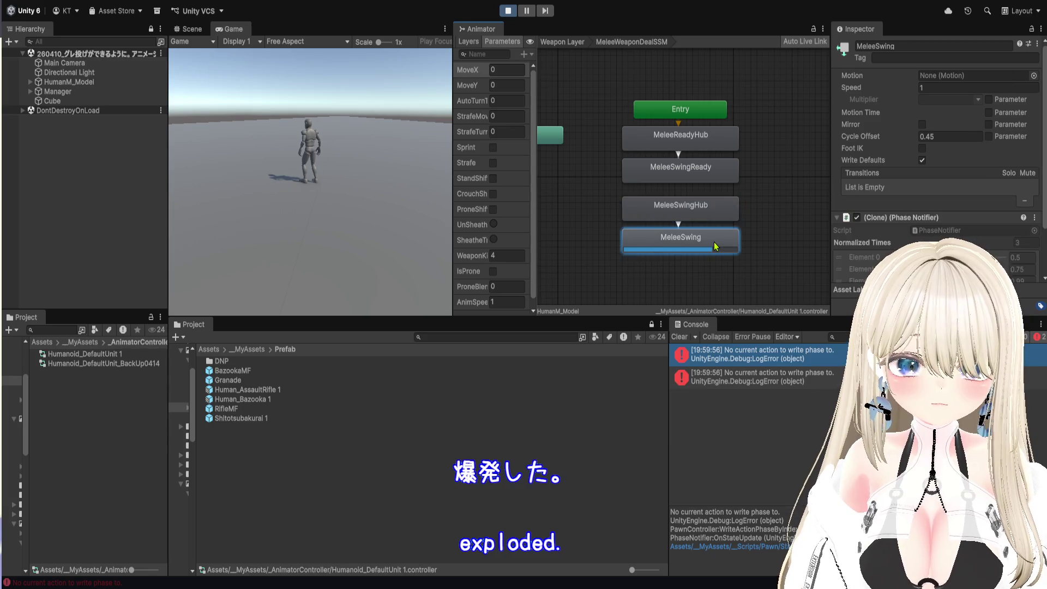
{"action": "left_click", "coordinate": [691, 180]}
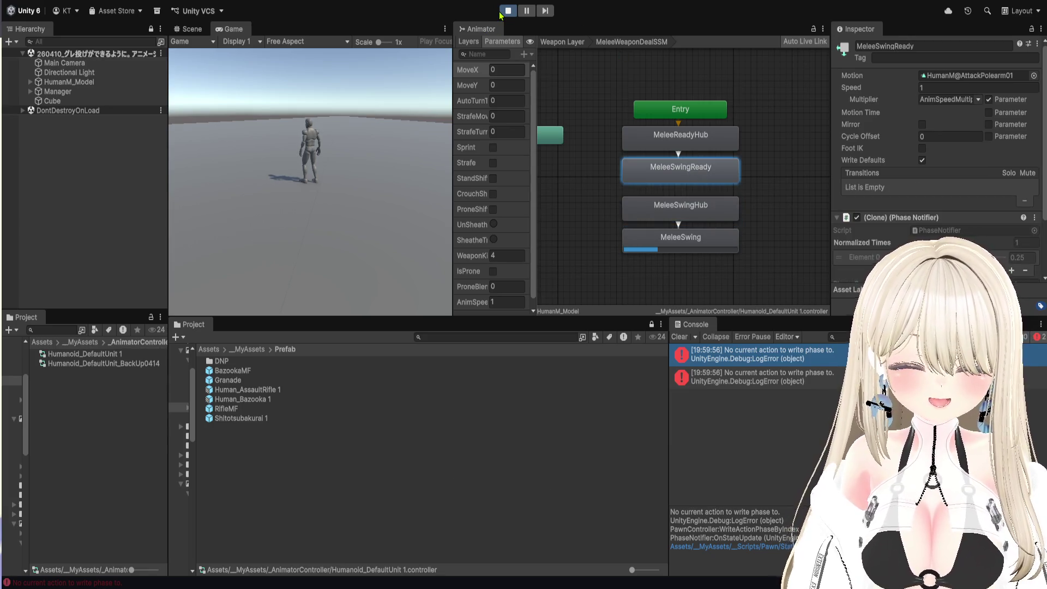
- Stop Play mode, select the MeleeSwing state, and browse the _MyAssets/_AnimatorController folder
{"action": "left_click", "coordinate": [507, 11]}
{"action": "left_click", "coordinate": [696, 246]}
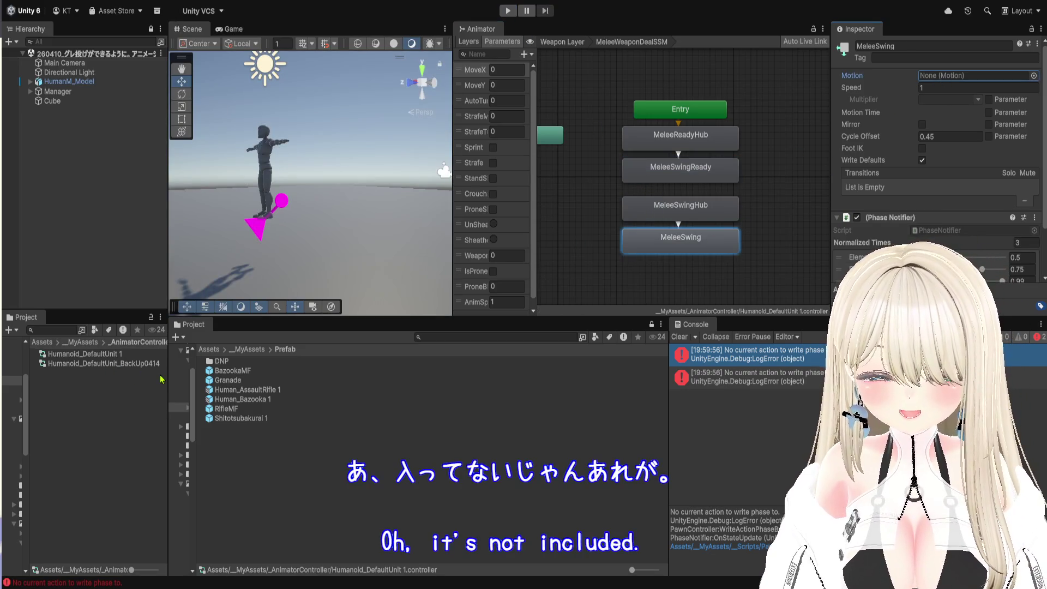
{"action": "left_click_drag", "start_coordinate": [168, 379], "coordinate": [244, 379]}
{"action": "left_click", "coordinate": [91, 343]}
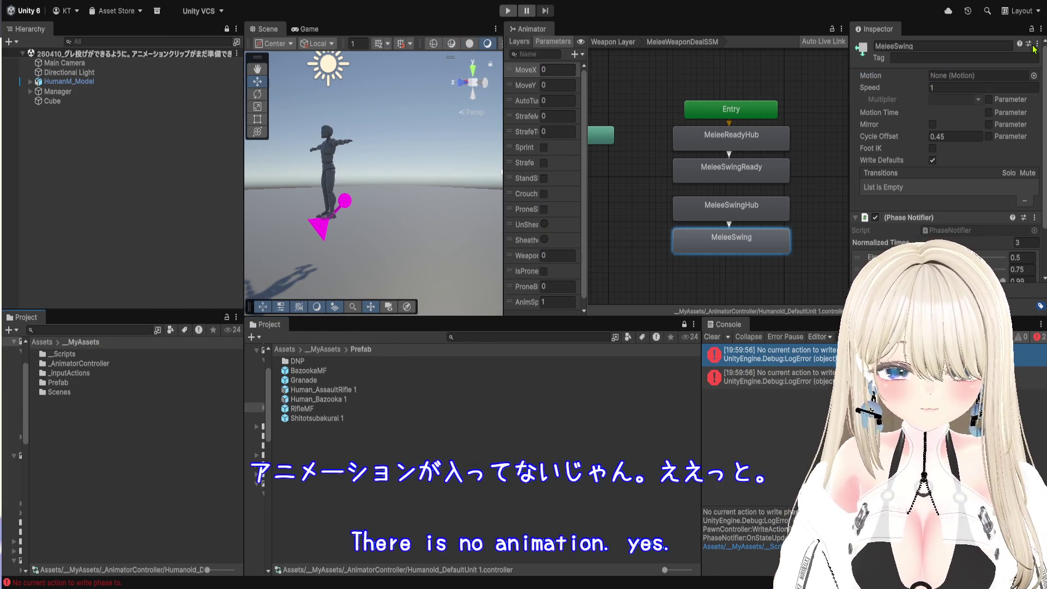
{"action": "double_click", "coordinate": [82, 363]}
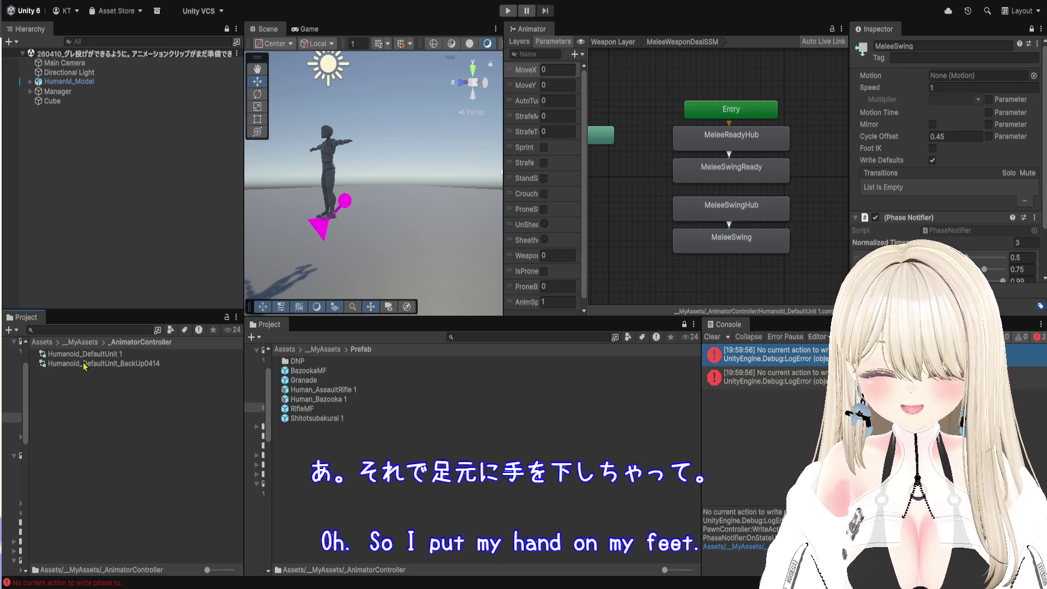
- From Assets > _Extract > WeaponDeal clips, give MeleeSwing HumanM@AttackPolearm01, then enter Play mode
{"action": "left_click", "coordinate": [70, 343]}
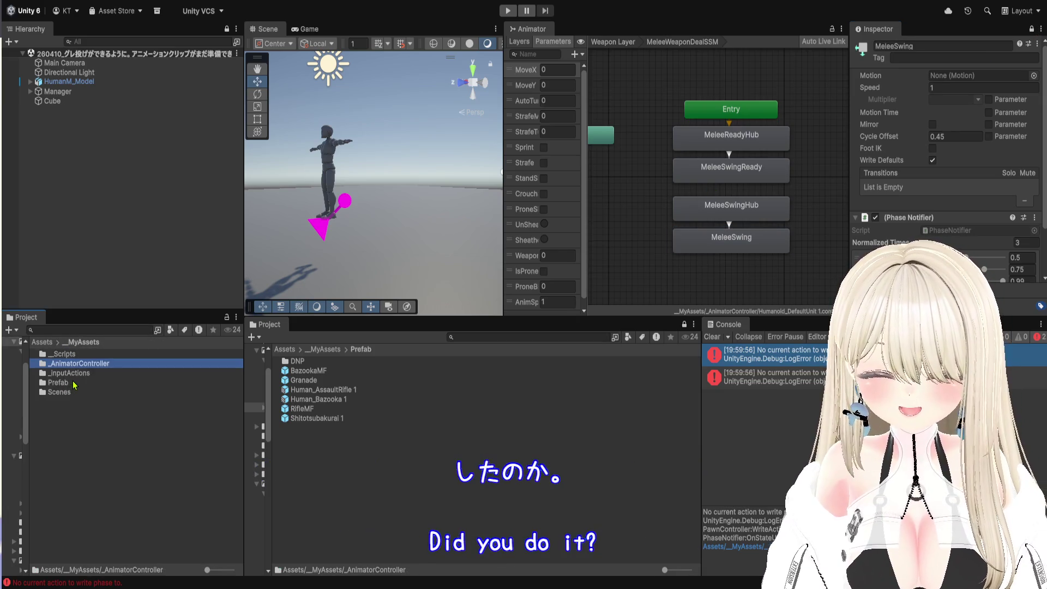
{"action": "left_click", "coordinate": [48, 343]}
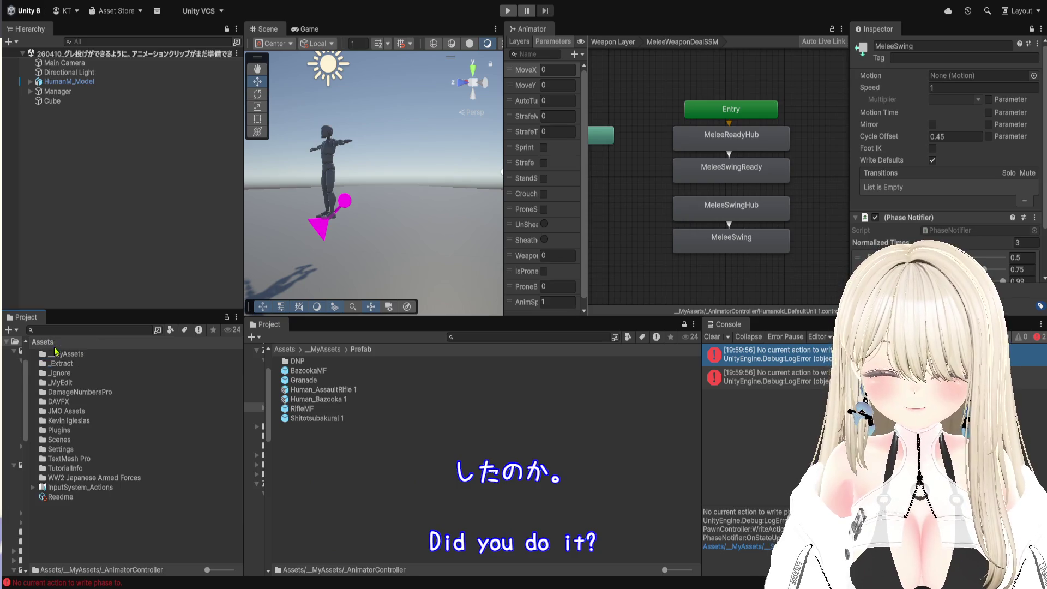
{"action": "double_click", "coordinate": [79, 369]}
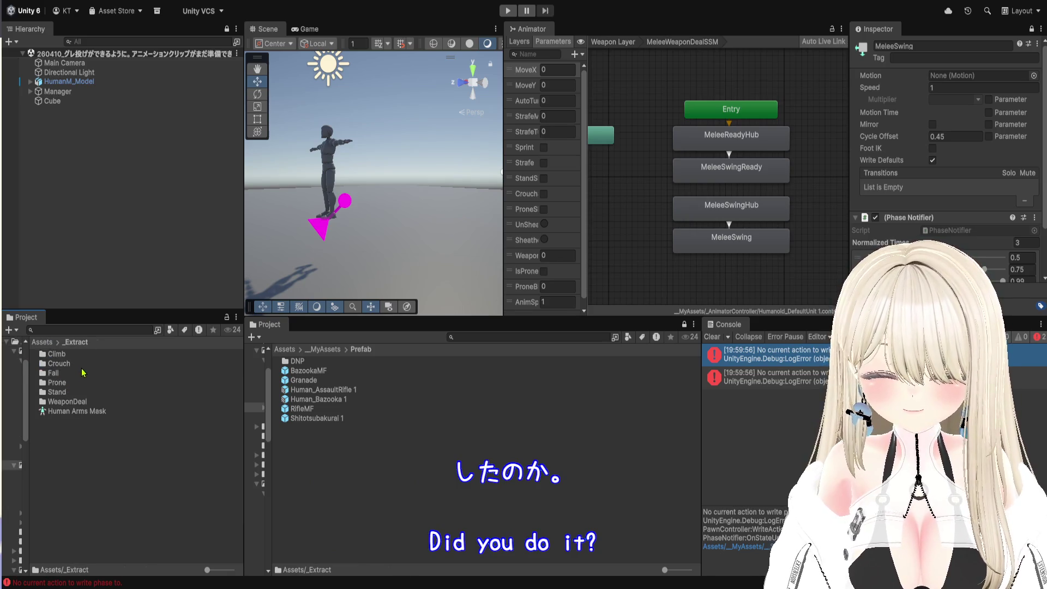
{"action": "double_click", "coordinate": [104, 402]}
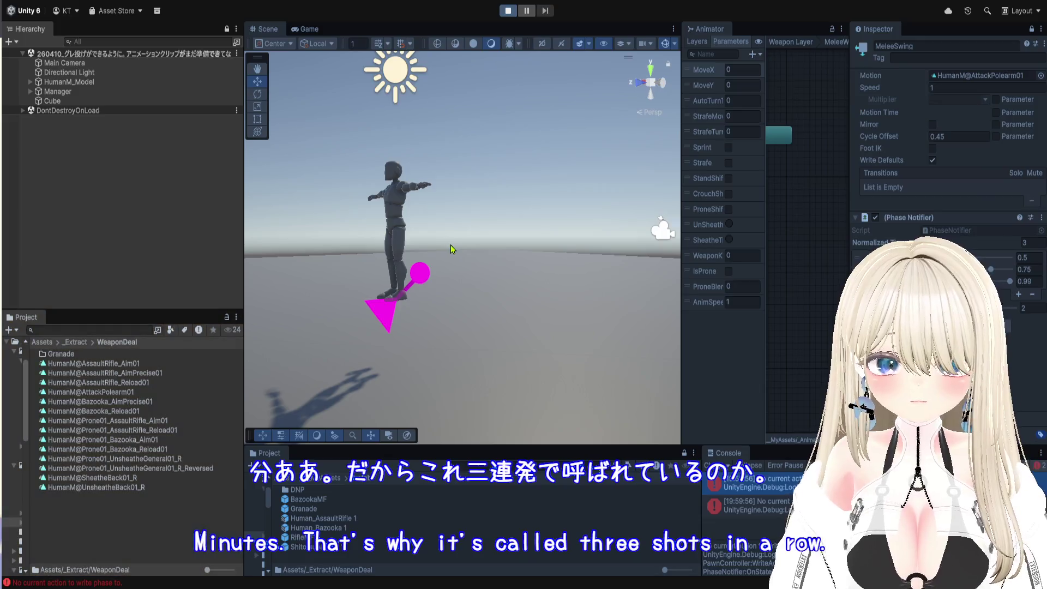
{"action": "key", "text": "ctrl+p"}
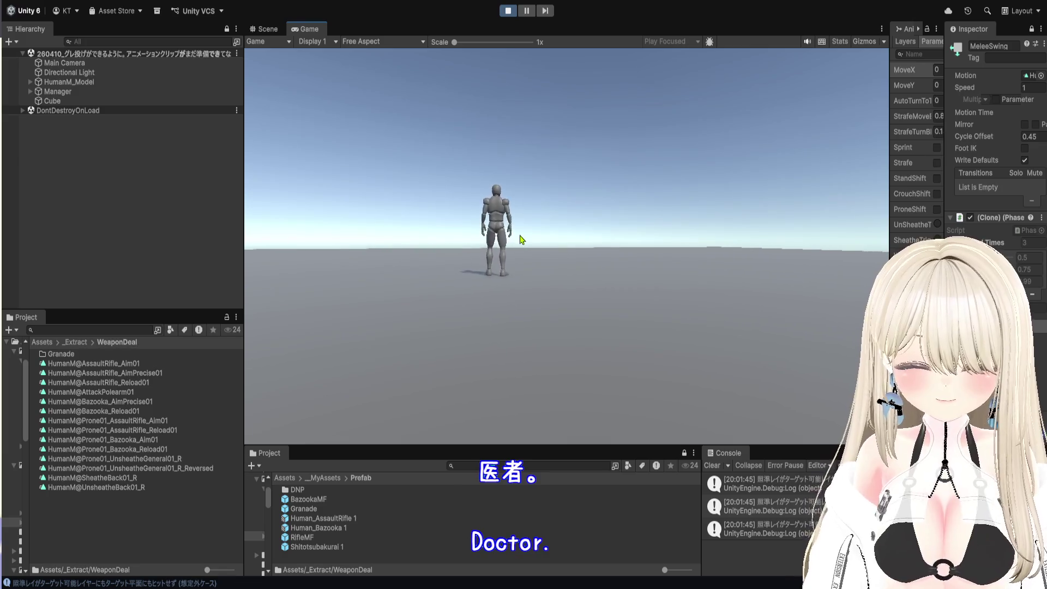
- Swing the polearm twice and switch the in-game camera view
{"action": "left_click", "coordinate": [550, 200]}
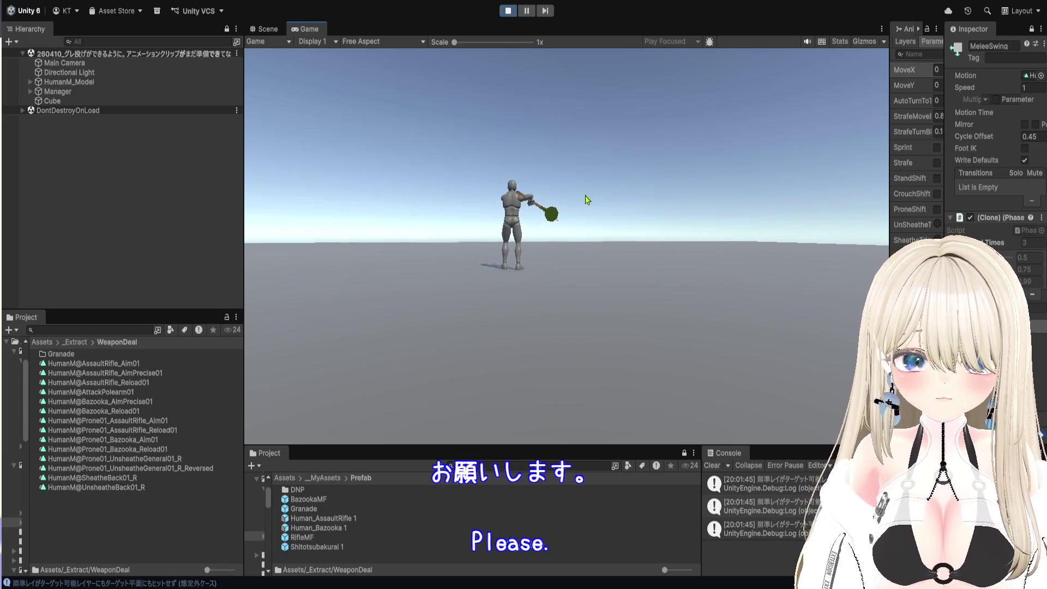
{"action": "left_click", "coordinate": [612, 200]}
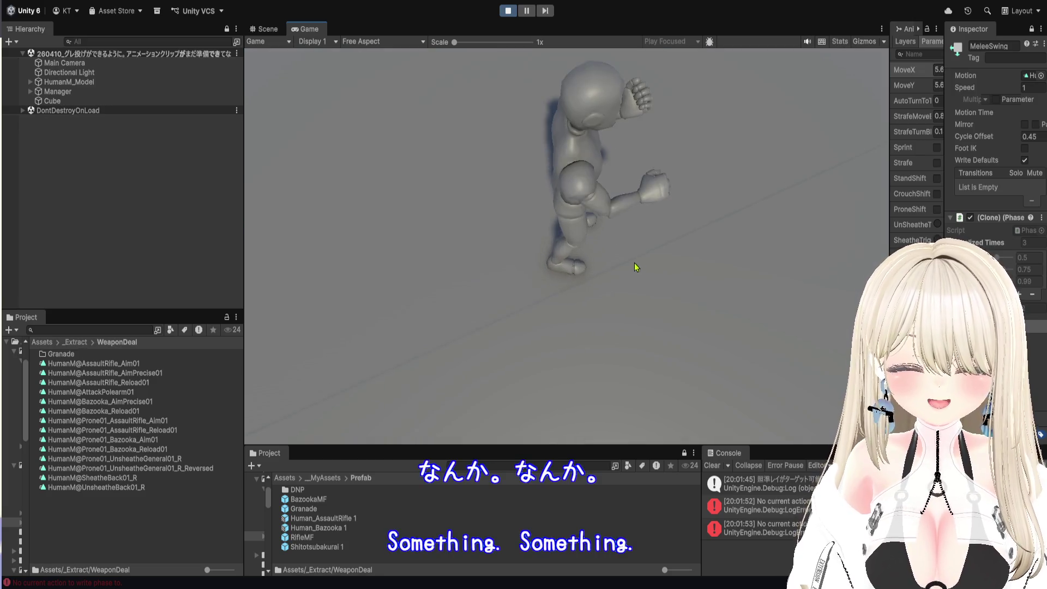
{"action": "right_click", "coordinate": [627, 185]}
{"action": "right_click", "coordinate": [706, 220]}
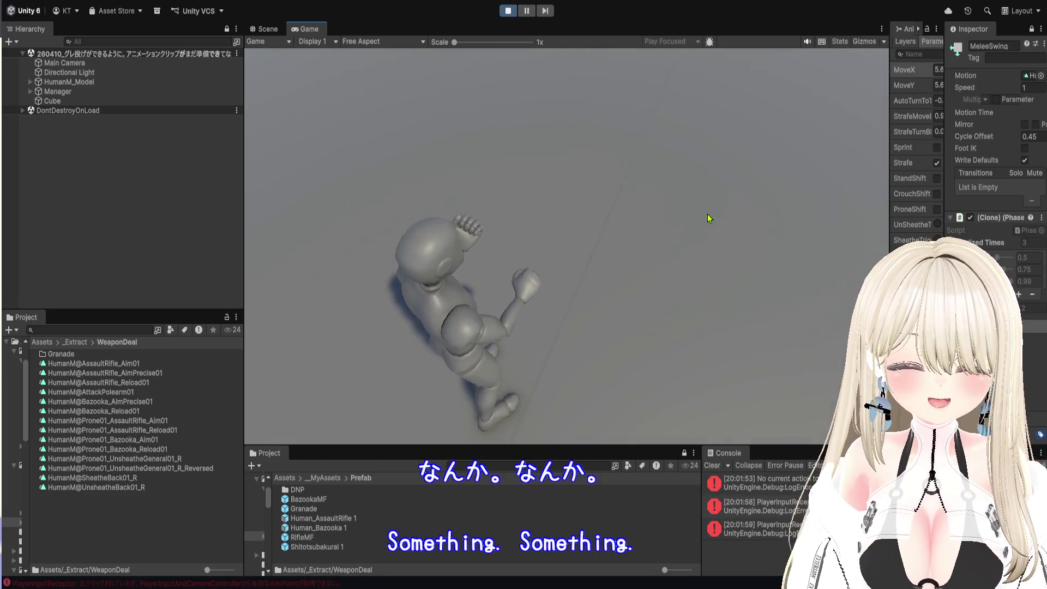
{"action": "right_click", "coordinate": [630, 215]}
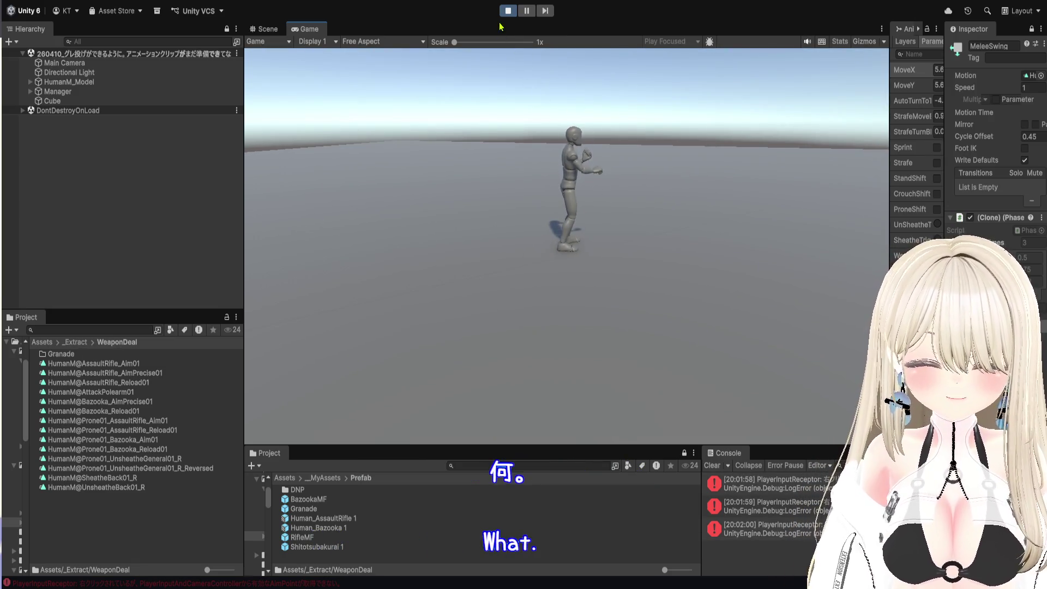
- Restart the game, swing the polearm four more times, then stop playing
{"action": "left_click", "coordinate": [507, 11]}
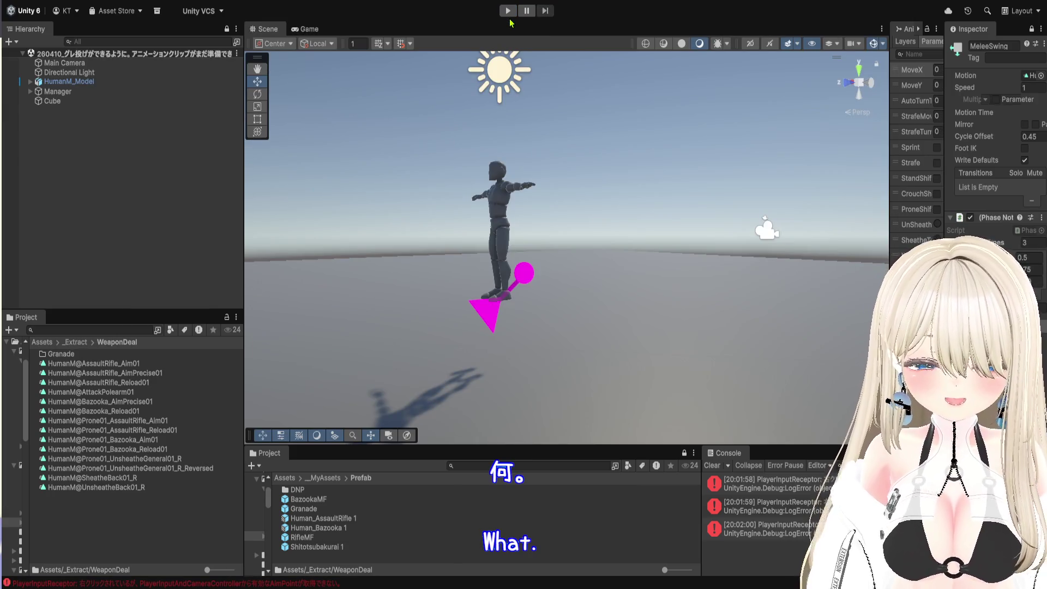
{"action": "left_click", "coordinate": [508, 11]}
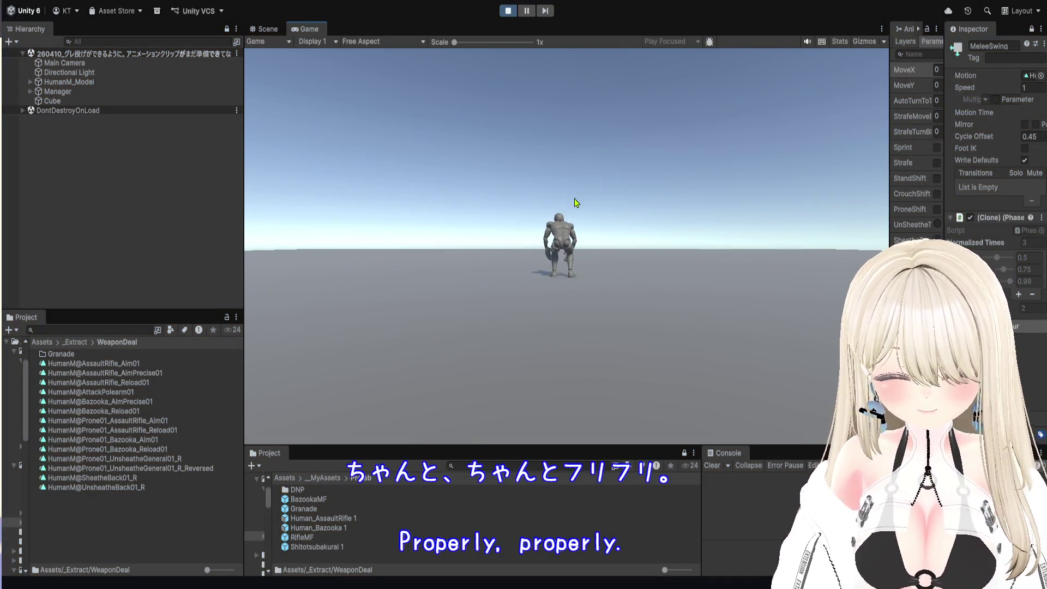
{"action": "left_click", "coordinate": [557, 198]}
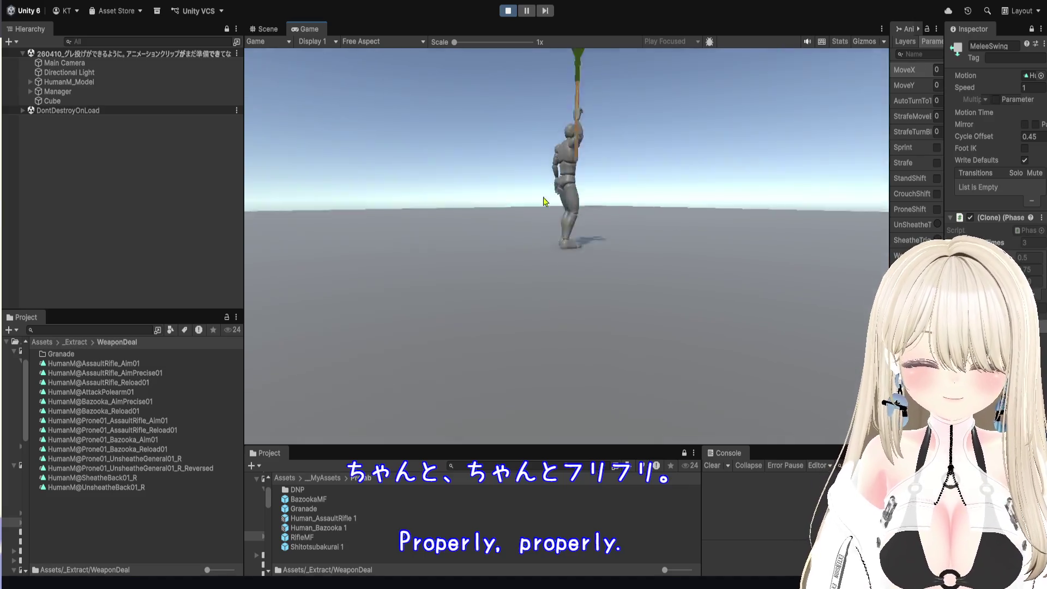
{"action": "left_click", "coordinate": [557, 198]}
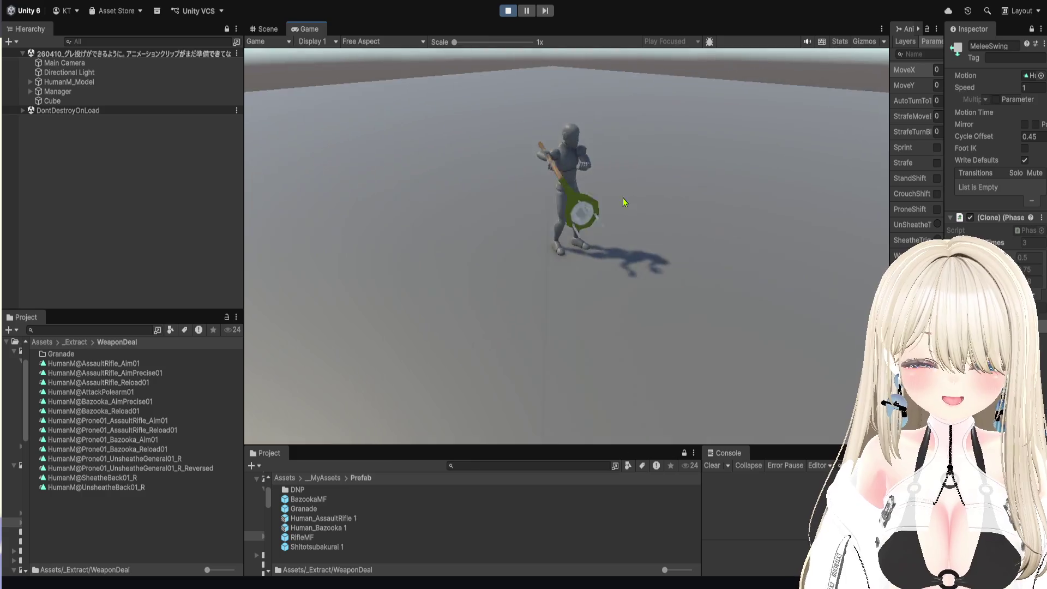
{"action": "left_click", "coordinate": [616, 203]}
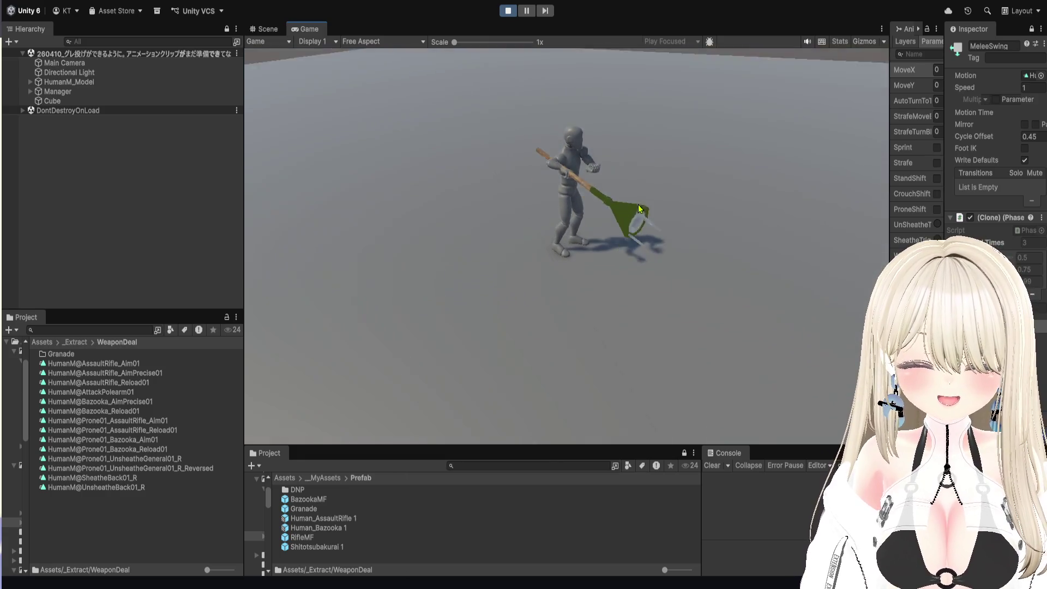
{"action": "left_click", "coordinate": [623, 207]}
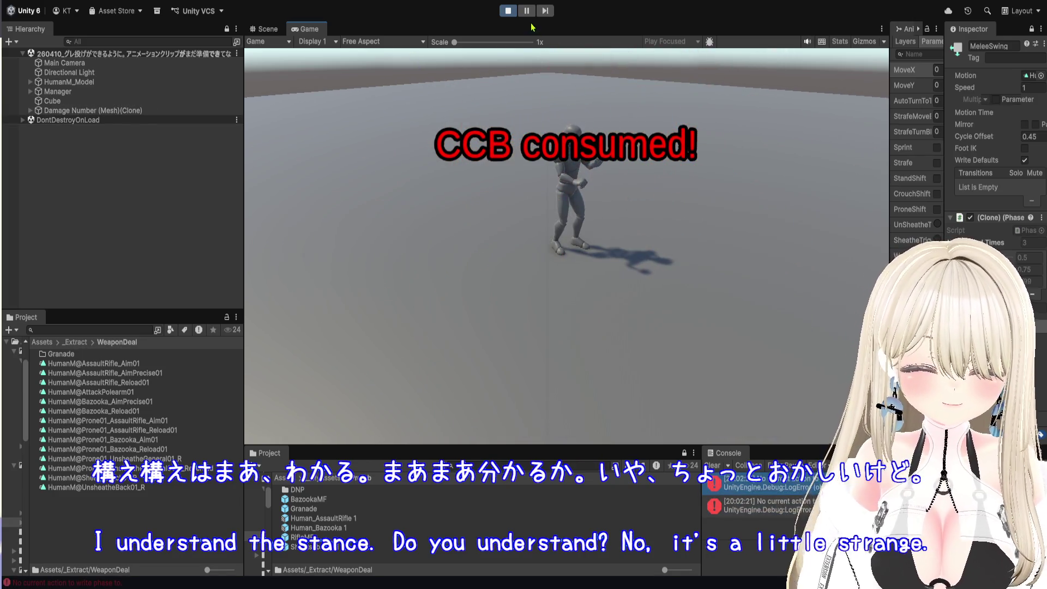
{"action": "left_click", "coordinate": [507, 11]}
- Show MeleeSwing's Cycle Offset 0.45 and Phase Notifier times 0.5, 0.75, 0.99 beside the character
{"action": "left_click_drag", "start_coordinate": [889, 382], "coordinate": [576, 388]}
{"action": "left_click_drag", "start_coordinate": [743, 316], "coordinate": [837, 302]}
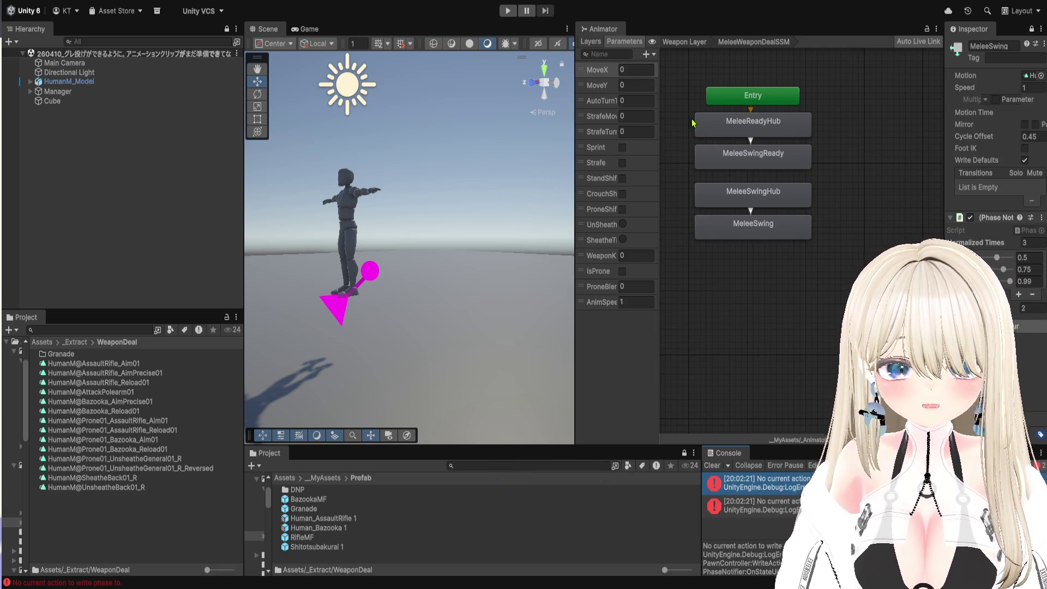
{"action": "mouse_move", "coordinate": [571, 211]}
{"action": "left_mouse_down"}
{"action": "mouse_move", "coordinate": [701, 215]}
{"action": "mouse_move", "coordinate": [596, 225]}
{"action": "left_mouse_up"}
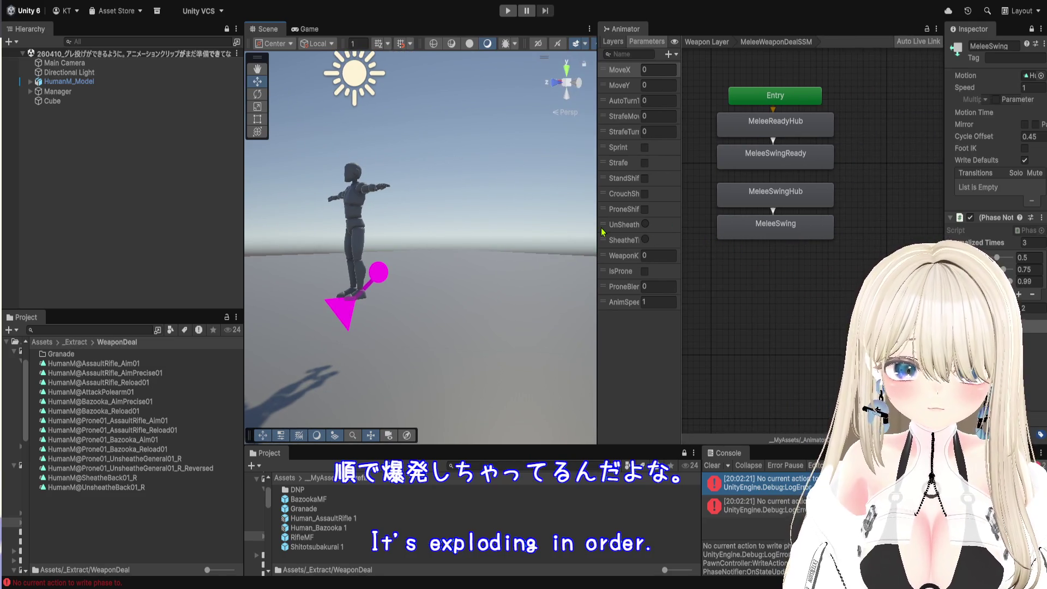
{"action": "left_click", "coordinate": [739, 236]}
{"action": "left_click_drag", "start_coordinate": [946, 237], "coordinate": [676, 248]}
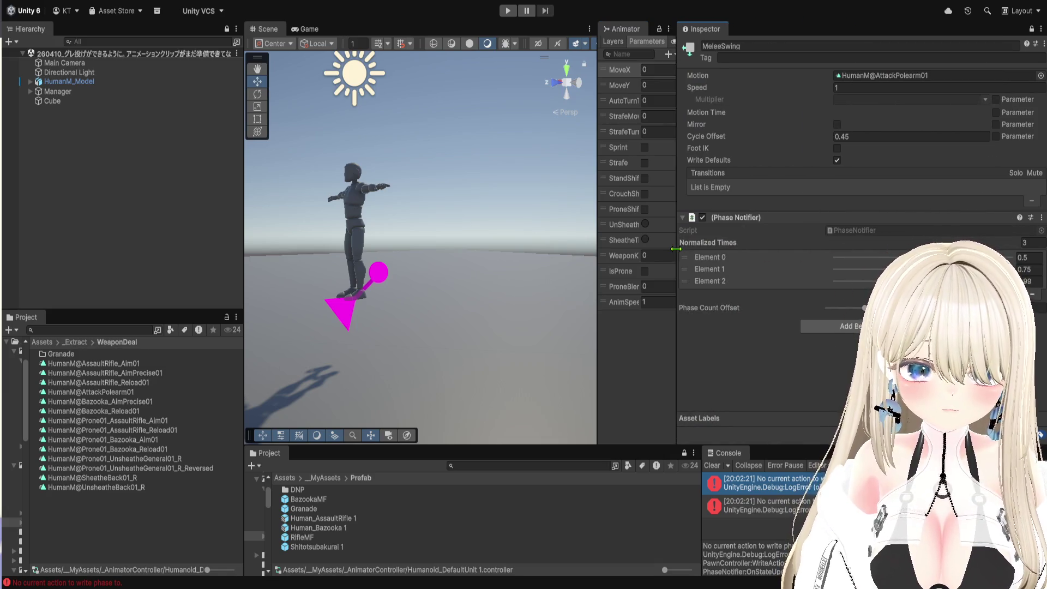
{"action": "mouse_move", "coordinate": [676, 249]}
{"action": "left_mouse_down"}
{"action": "mouse_move", "coordinate": [711, 252]}
{"action": "mouse_move", "coordinate": [693, 256]}
{"action": "left_mouse_up"}
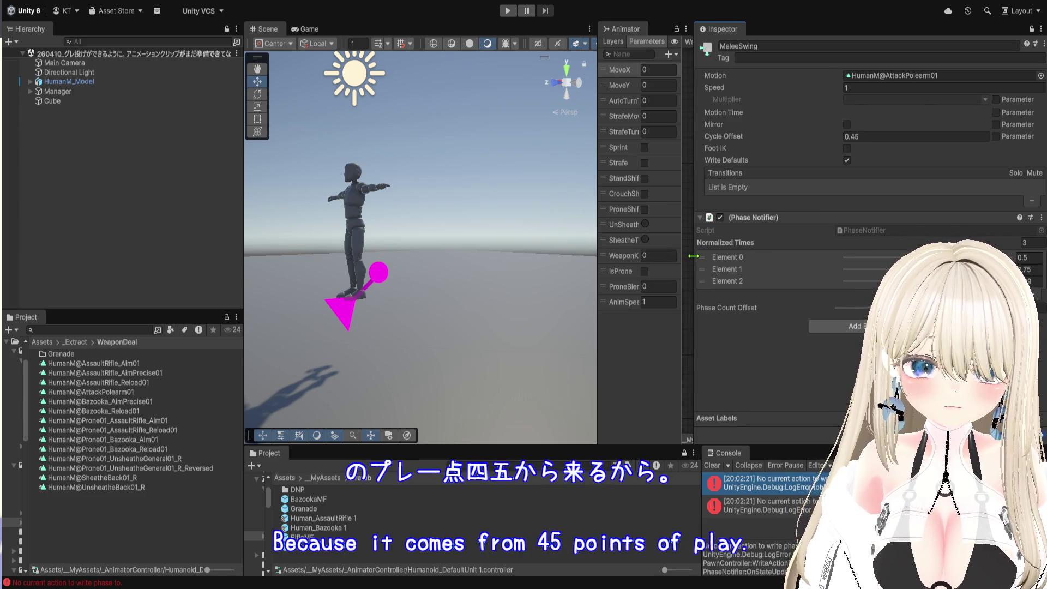
{"action": "left_click_drag", "start_coordinate": [693, 255], "coordinate": [878, 265]}
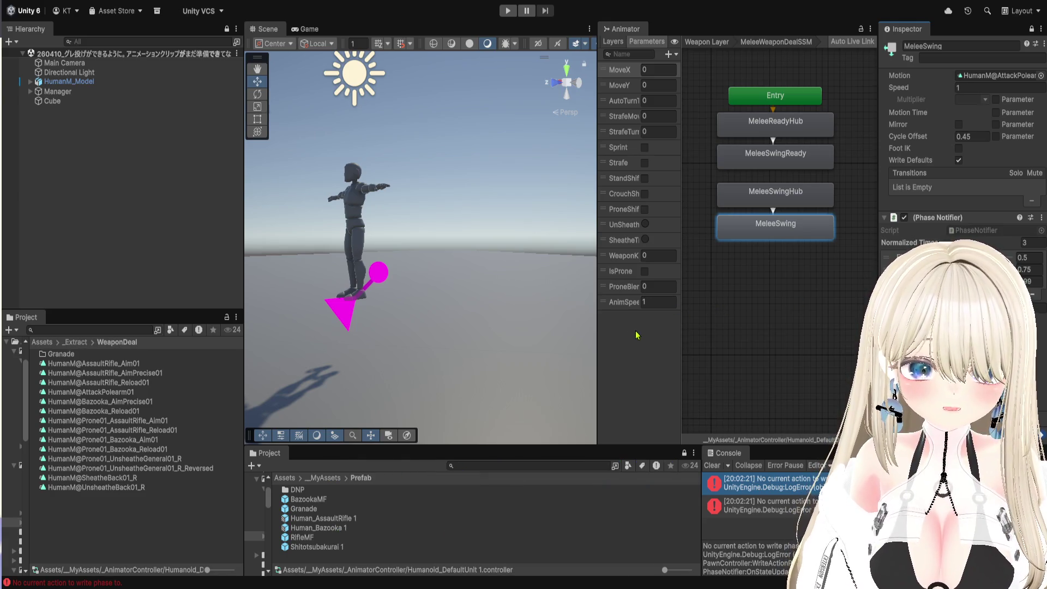
{"action": "left_click_drag", "start_coordinate": [596, 335], "coordinate": [717, 336]}
{"action": "left_click_drag", "start_coordinate": [630, 298], "coordinate": [575, 242]}
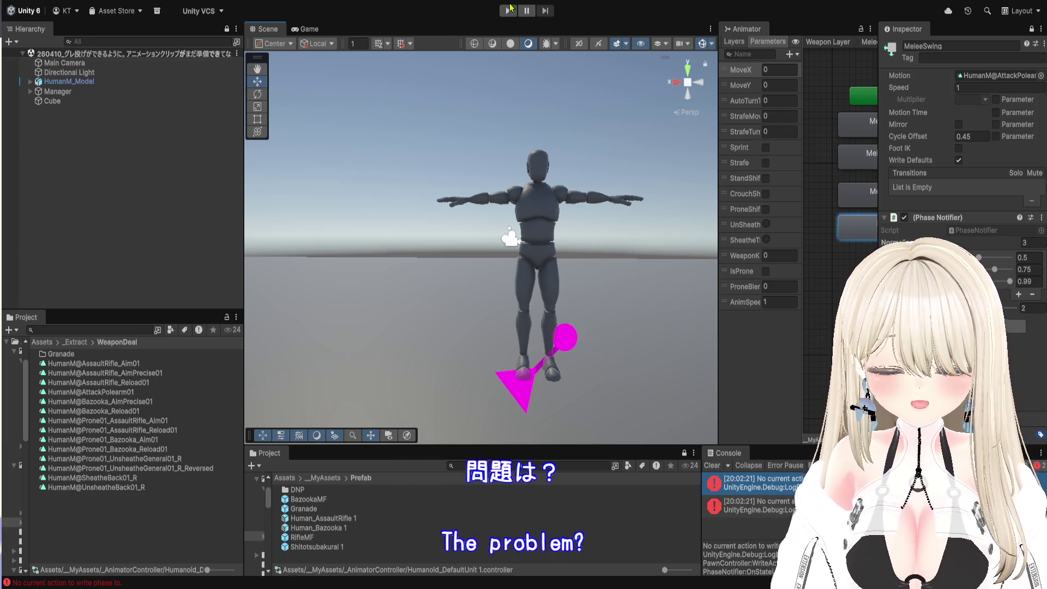
- Start the game, draw and swing the polearm, then pause mid-swing
{"action": "left_click", "coordinate": [507, 10]}
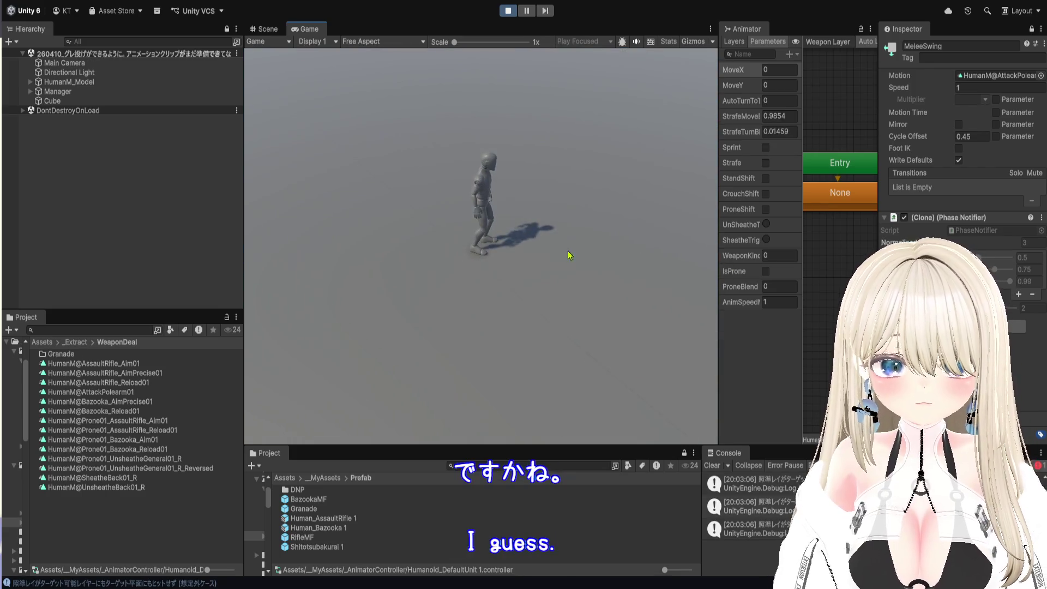
{"action": "left_click", "coordinate": [549, 303]}
{"action": "left_click", "coordinate": [501, 284]}
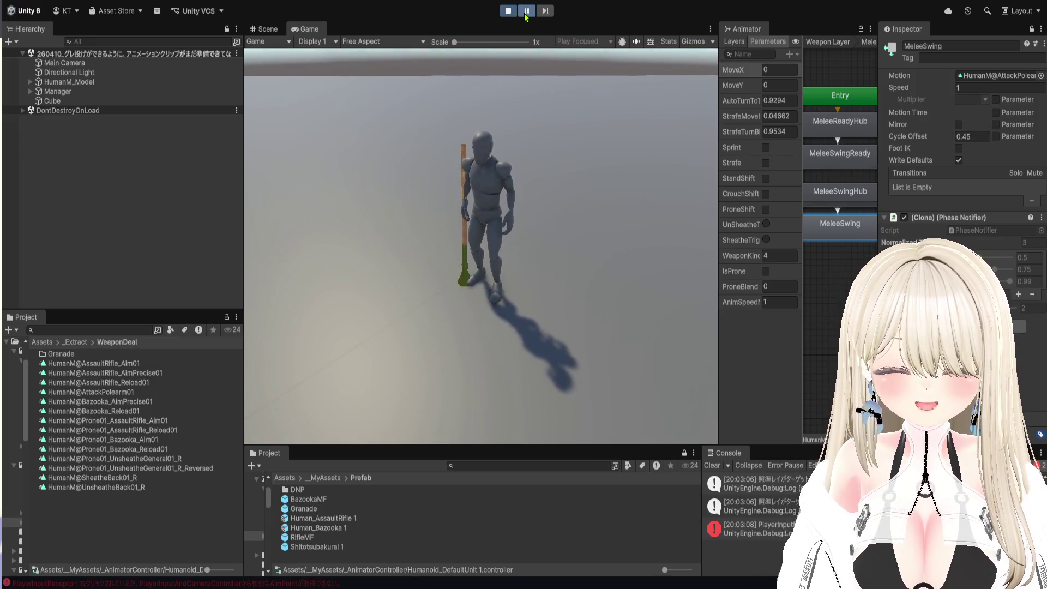
{"action": "key", "text": "ctrl+1"}
{"action": "key", "text": "ctrl+shift+p"}
{"action": "scroll", "coordinate": [535, 284], "scroll_direction": "up", "scroll_amount": 4}
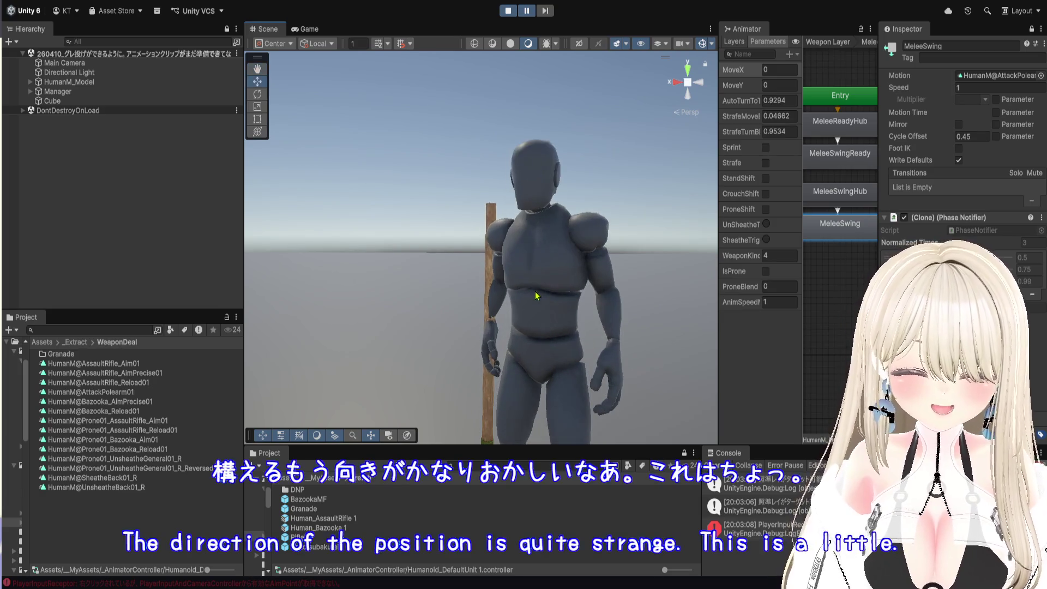
{"action": "left_click_drag", "start_coordinate": [878, 164], "coordinate": [994, 163]}
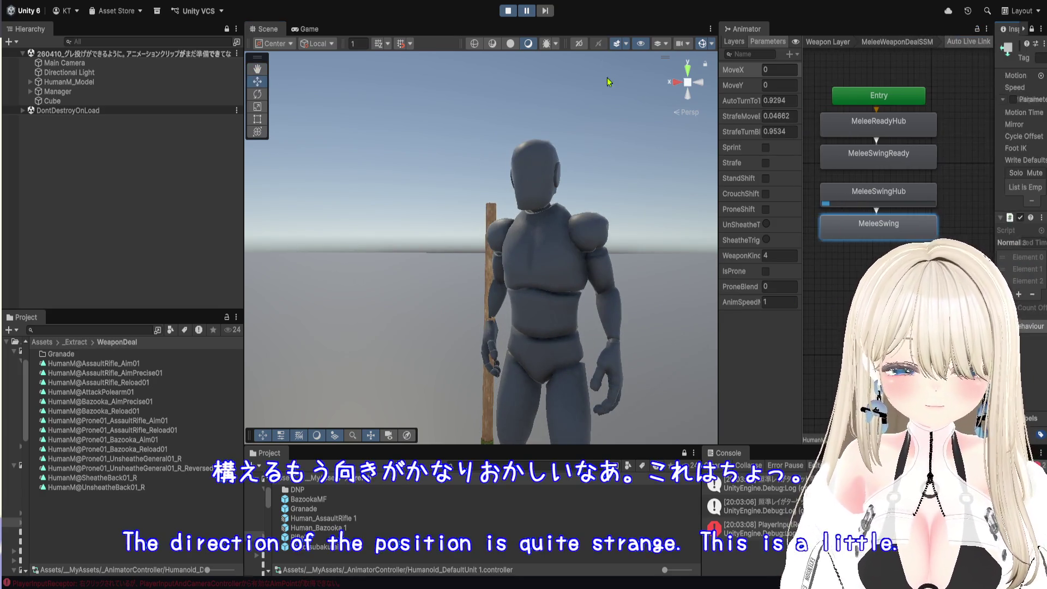
- Advance the paused swing frame by frame with the Step button
{"action": "left_click", "coordinate": [547, 15]}
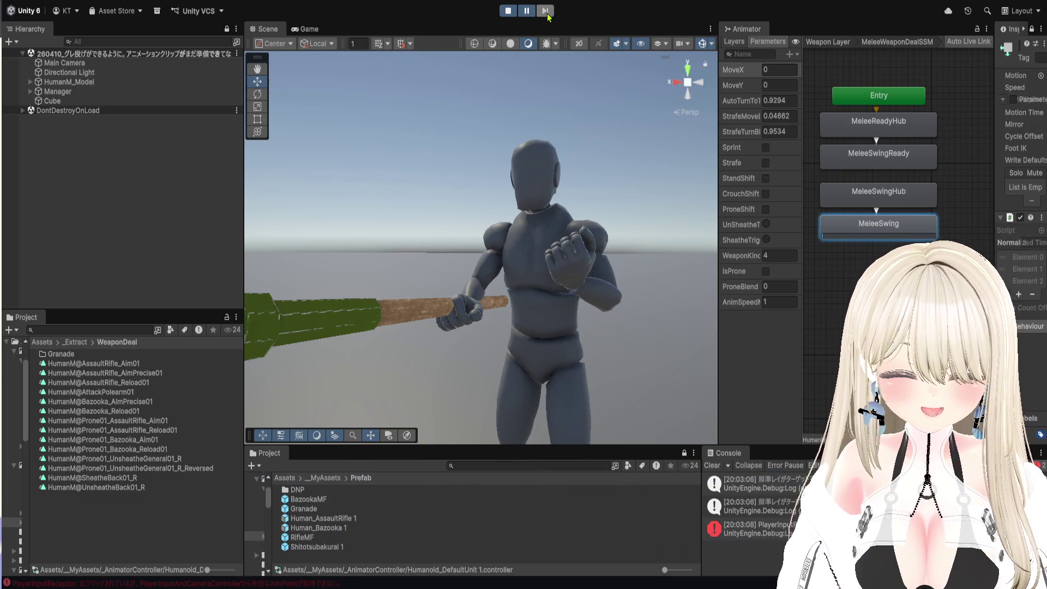
{"action": "left_click", "coordinate": [547, 15]}
{"action": "left_click", "coordinate": [546, 15]}
{"action": "left_click", "coordinate": [547, 16]}
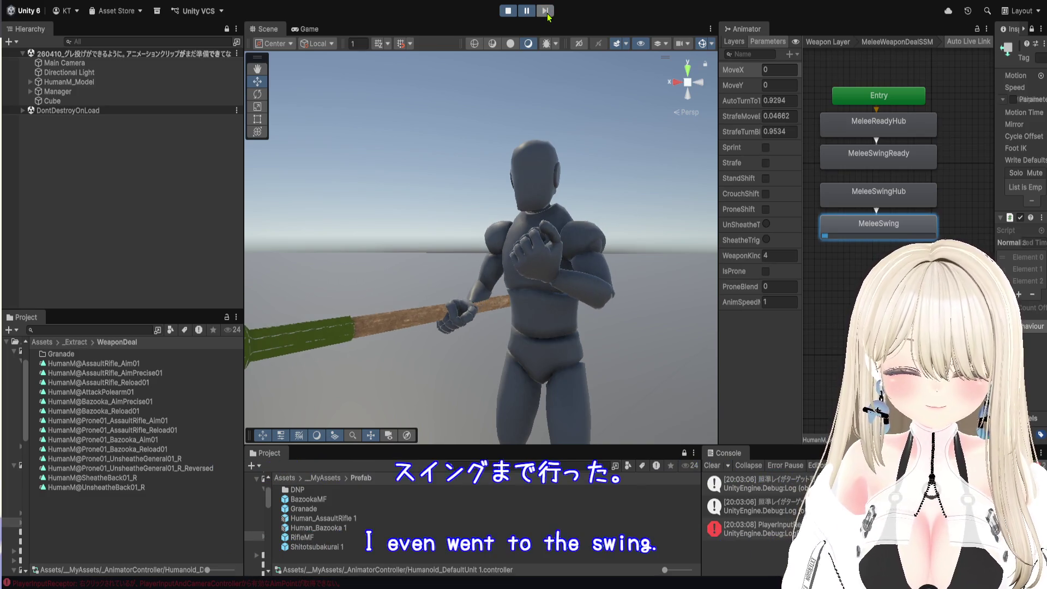
{"action": "left_click", "coordinate": [547, 15]}
{"action": "left_click", "coordinate": [547, 15]}
{"action": "left_click", "coordinate": [547, 15]}
{"action": "left_click", "coordinate": [546, 15]}
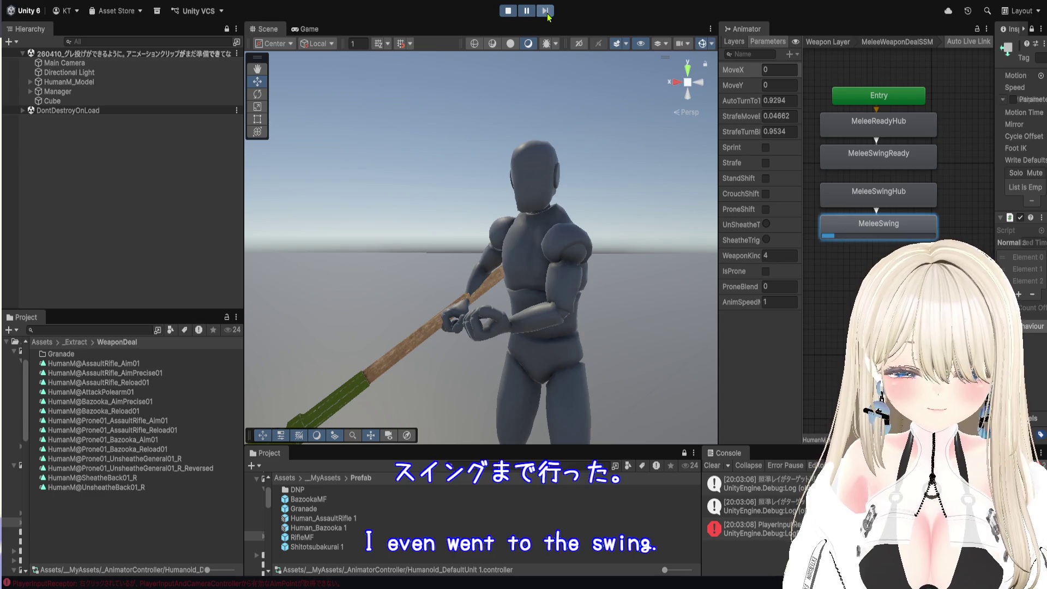
{"action": "left_click", "coordinate": [547, 16]}
{"action": "left_click", "coordinate": [547, 15]}
{"action": "left_click", "coordinate": [547, 15]}
{"action": "left_click", "coordinate": [547, 15]}
{"action": "left_click", "coordinate": [547, 15]}
{"action": "left_click", "coordinate": [547, 16]}
{"action": "left_click", "coordinate": [547, 16]}
{"action": "left_click", "coordinate": [547, 16]}
{"action": "left_click", "coordinate": [547, 15]}
{"action": "left_click", "coordinate": [547, 15]}
{"action": "left_click", "coordinate": [547, 15]}
{"action": "left_click", "coordinate": [546, 15]}
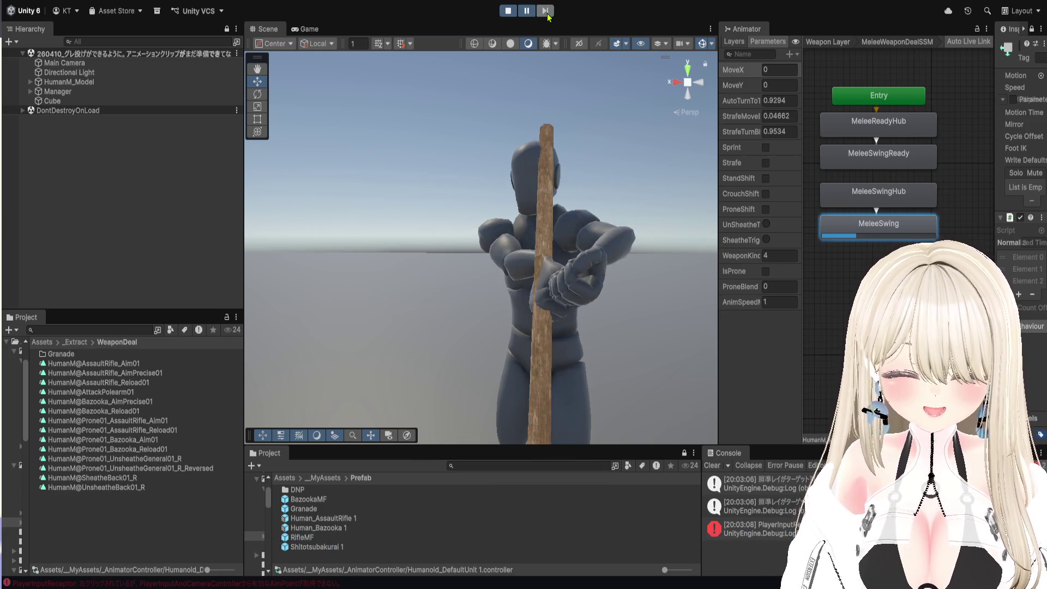
- View the character from the side and keep stepping the swing frame by frame
{"action": "mouse_move", "coordinate": [353, 303]}
{"action": "left_mouse_down"}
{"action": "mouse_move", "coordinate": [533, 350]}
{"action": "mouse_move", "coordinate": [638, 325]}
{"action": "mouse_move", "coordinate": [564, 344]}
{"action": "left_mouse_up"}
{"action": "scroll", "coordinate": [565, 344], "scroll_direction": "down", "scroll_amount": 3}
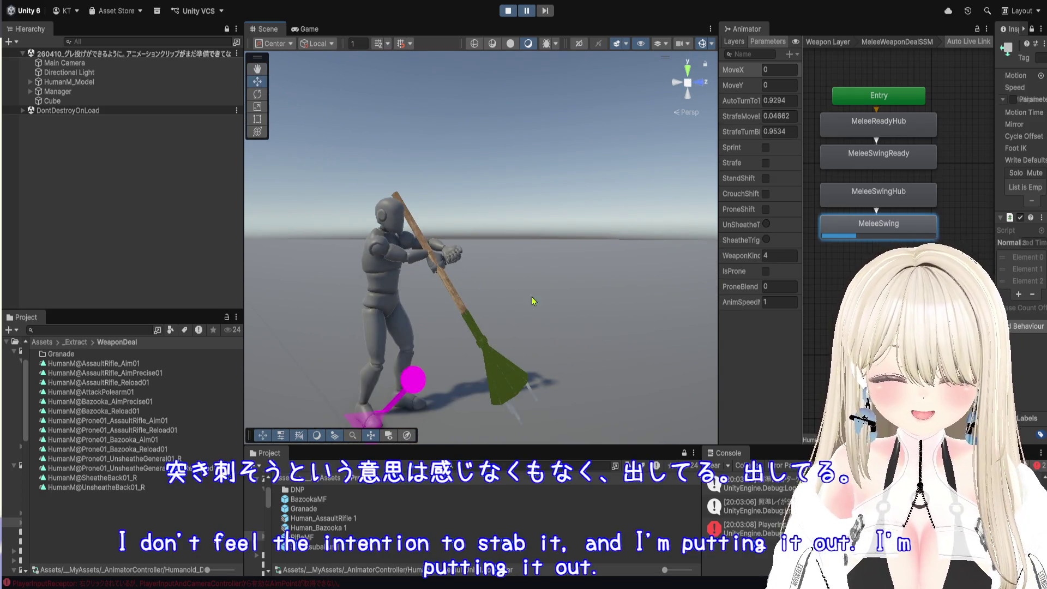
{"action": "left_click", "coordinate": [544, 16]}
{"action": "left_click", "coordinate": [543, 16]}
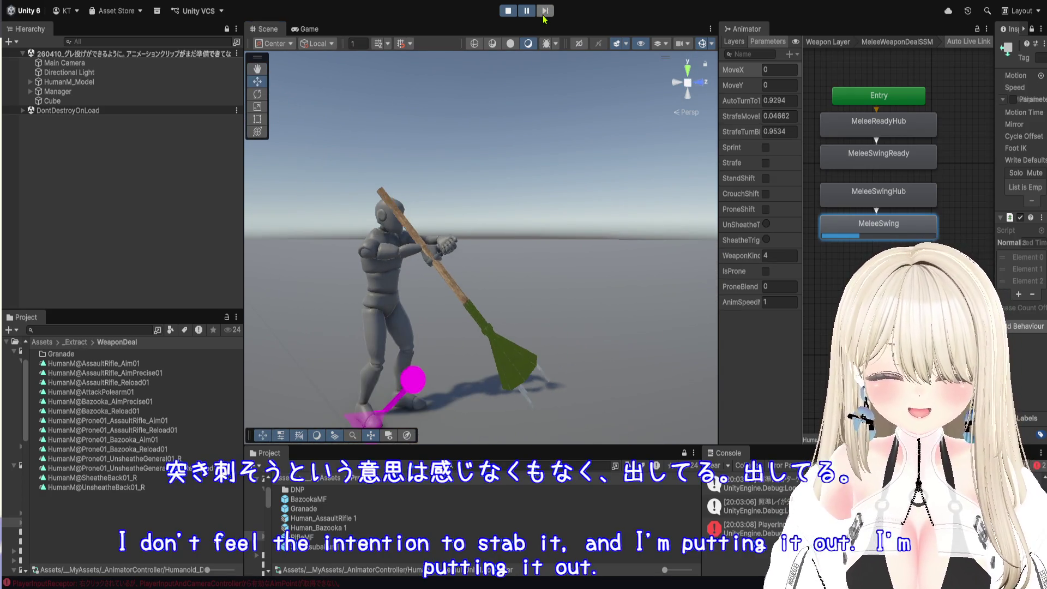
{"action": "left_click", "coordinate": [543, 17]}
{"action": "left_click", "coordinate": [544, 17]}
{"action": "left_click", "coordinate": [544, 17]}
{"action": "left_click", "coordinate": [543, 17]}
{"action": "left_click", "coordinate": [543, 16]}
{"action": "left_click", "coordinate": [544, 17]}
{"action": "left_click", "coordinate": [543, 16]}
{"action": "left_click", "coordinate": [544, 16]}
{"action": "left_click", "coordinate": [544, 17]}
{"action": "left_click", "coordinate": [544, 16]}
{"action": "left_click", "coordinate": [543, 17]}
{"action": "left_click", "coordinate": [544, 16]}
{"action": "left_click", "coordinate": [543, 17]}
{"action": "left_click", "coordinate": [544, 17]}
{"action": "left_click", "coordinate": [544, 16]}
{"action": "left_click", "coordinate": [544, 17]}
{"action": "left_click", "coordinate": [543, 17]}
{"action": "scroll", "coordinate": [474, 262], "scroll_direction": "up", "scroll_amount": 5}
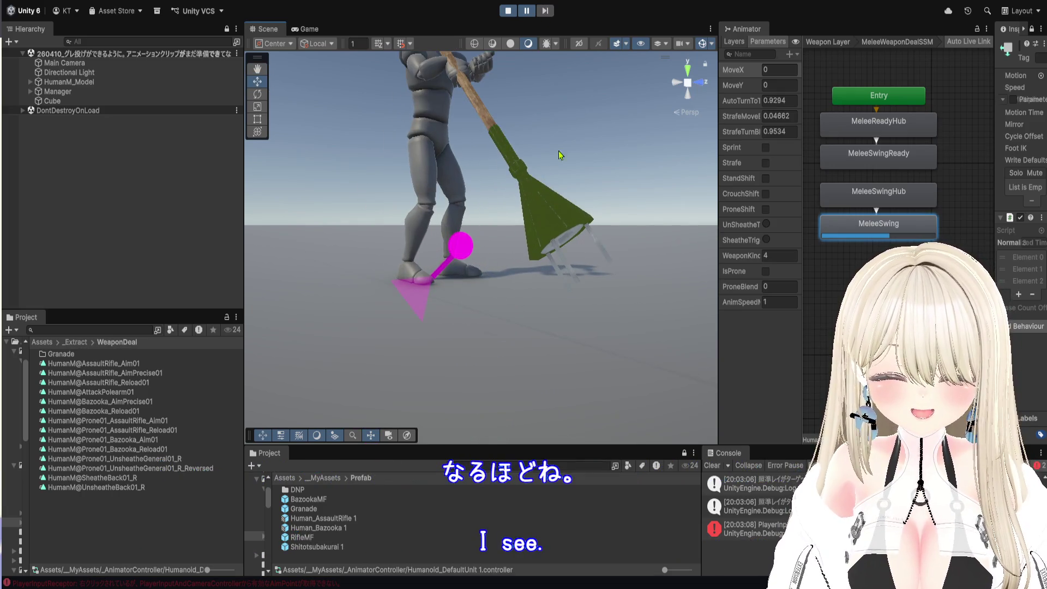
- Step forward to the hit explosion, inspect it, then exit Play mode
{"action": "left_click", "coordinate": [547, 13]}
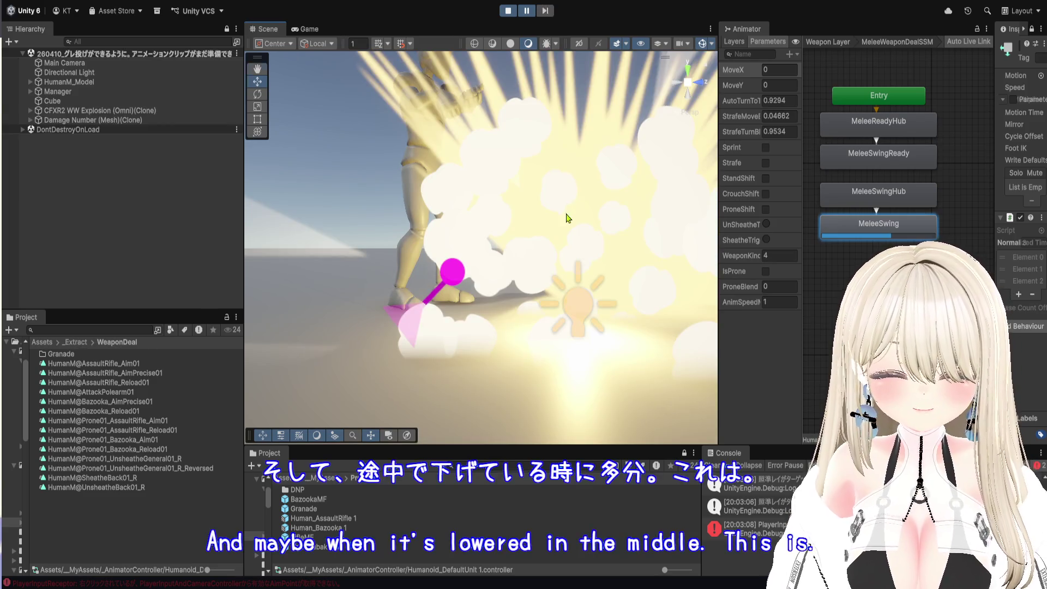
{"action": "left_click_drag", "start_coordinate": [567, 216], "coordinate": [543, 274]}
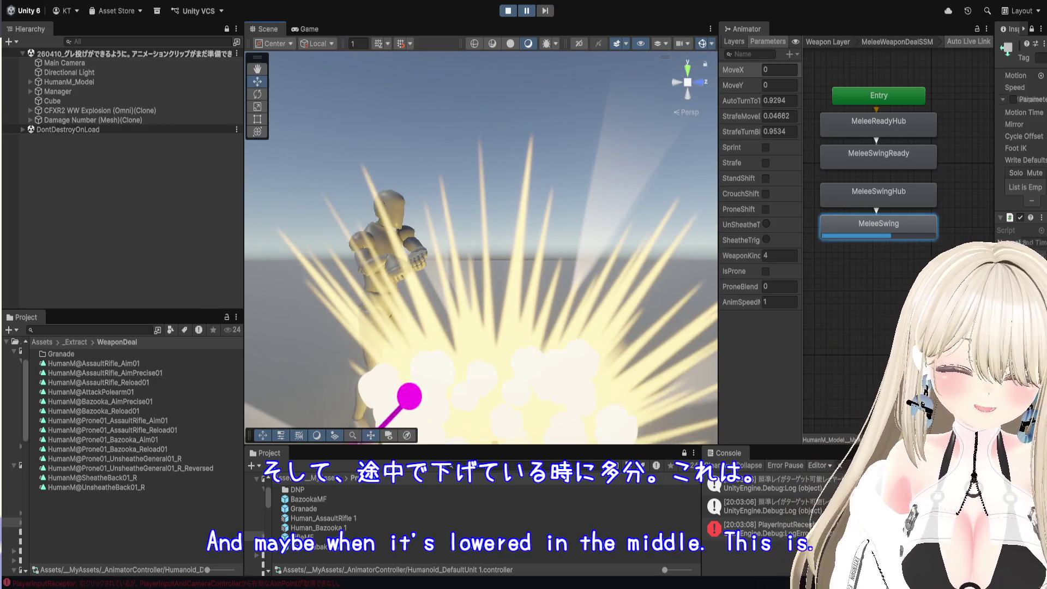
{"action": "mouse_move", "coordinate": [994, 387]}
{"action": "left_mouse_down"}
{"action": "mouse_move", "coordinate": [805, 386]}
{"action": "mouse_move", "coordinate": [980, 387]}
{"action": "mouse_move", "coordinate": [947, 387]}
{"action": "left_mouse_up"}
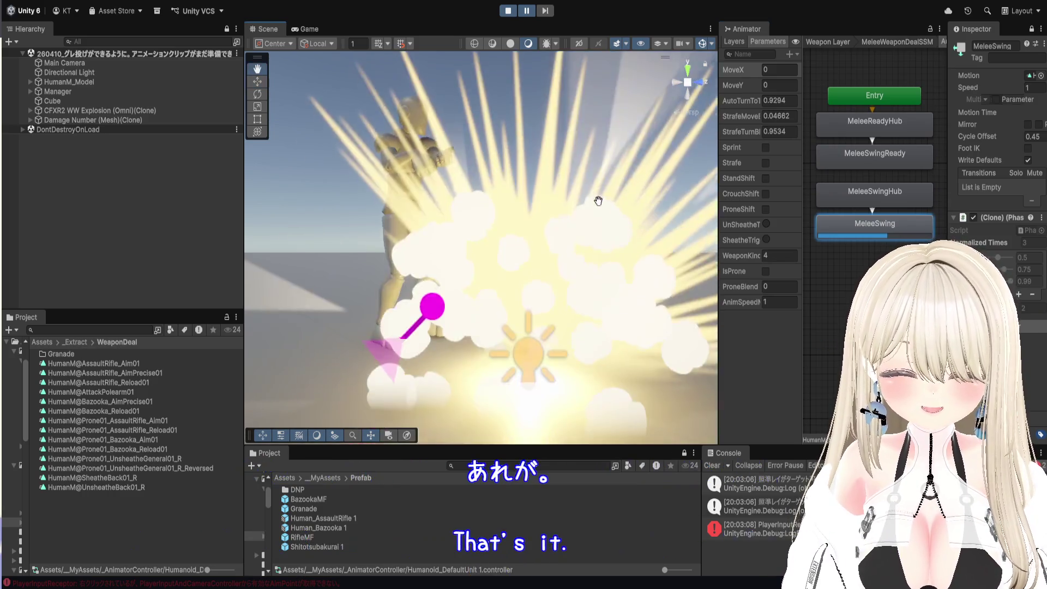
{"action": "key", "text": "w"}
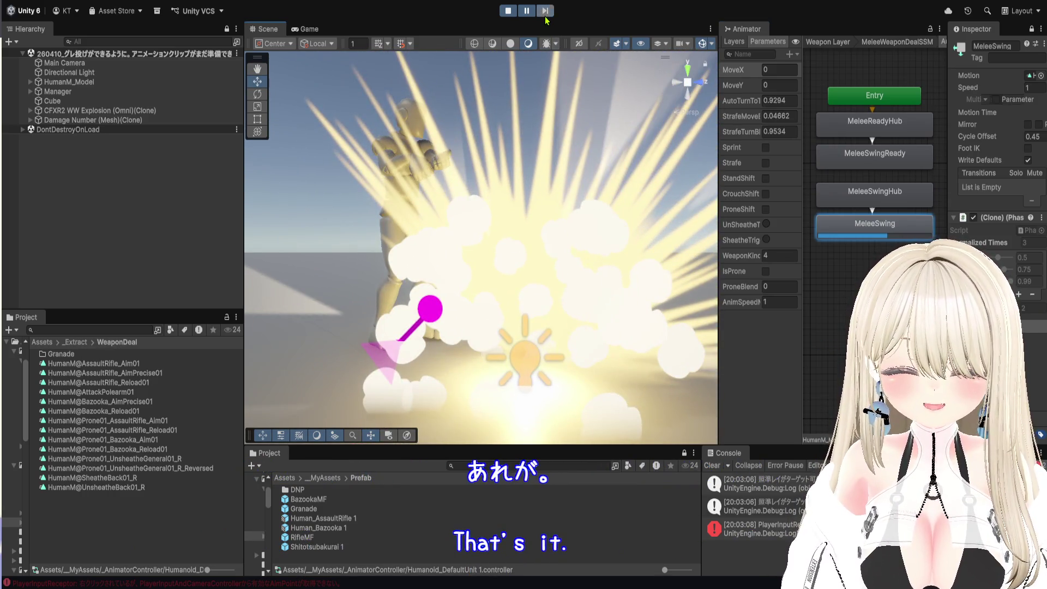
{"action": "left_click", "coordinate": [545, 11]}
{"action": "left_click", "coordinate": [545, 12]}
{"action": "left_click", "coordinate": [545, 12]}
{"action": "left_click", "coordinate": [545, 12]}
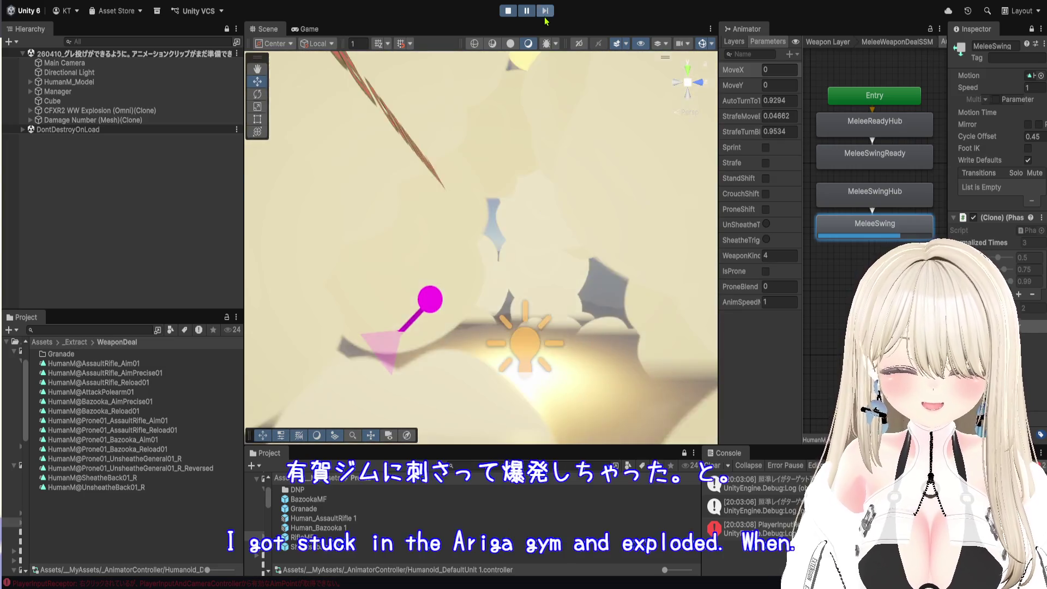
{"action": "left_click", "coordinate": [508, 11]}
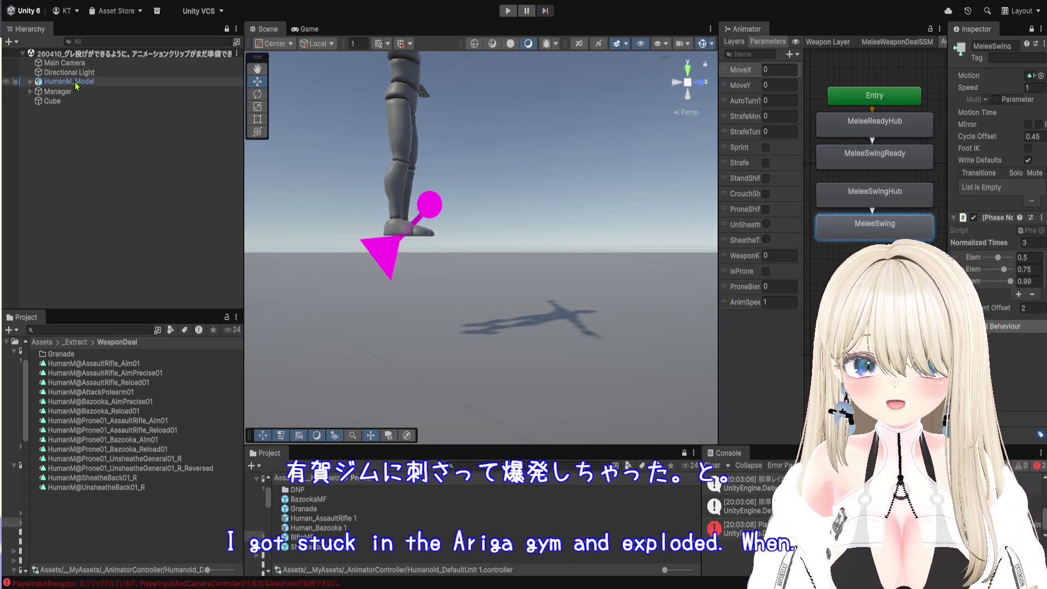
- Expand HumanM_Model > Rig down through the right arm bones to B-hand.R
{"action": "left_click", "coordinate": [75, 83]}
{"action": "left_click", "coordinate": [31, 82]}
{"action": "left_click", "coordinate": [38, 101]}
{"action": "left_click", "coordinate": [46, 109]}
{"action": "left_click", "coordinate": [53, 119]}
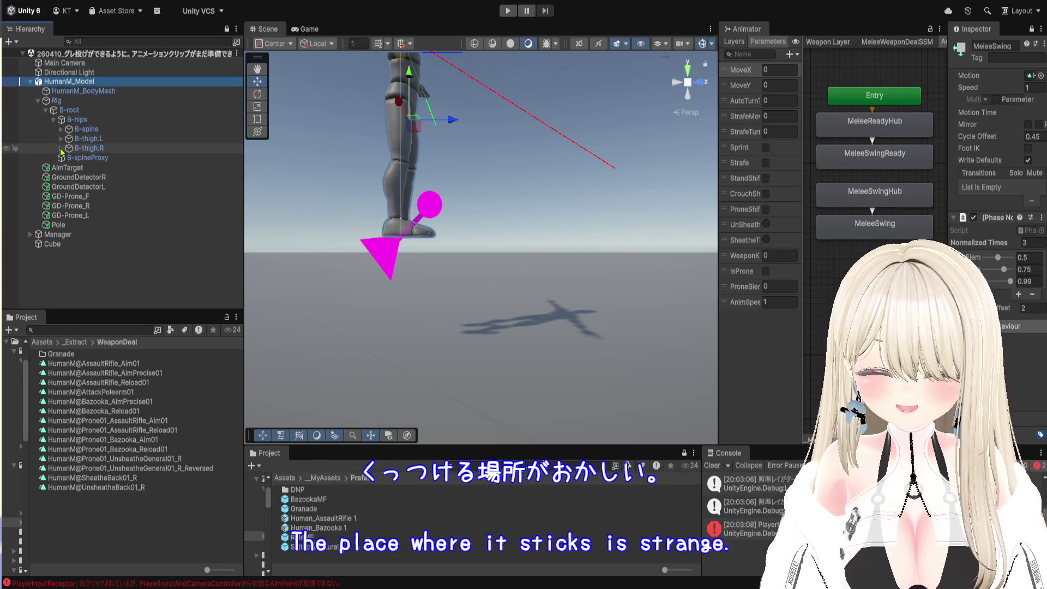
{"action": "left_click", "coordinate": [60, 130]}
{"action": "left_click", "coordinate": [68, 138]}
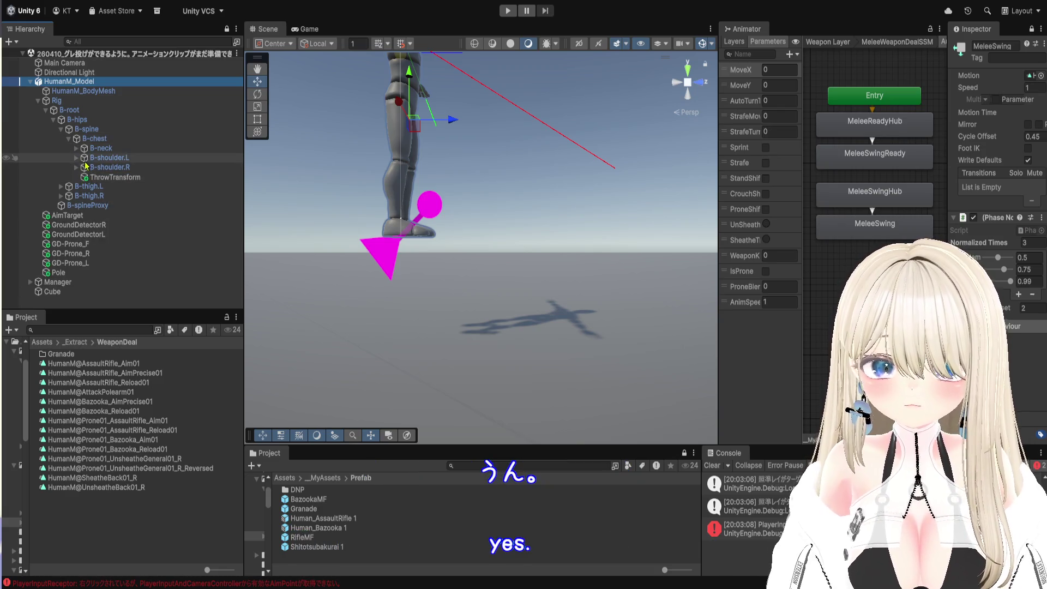
{"action": "left_click", "coordinate": [76, 167]}
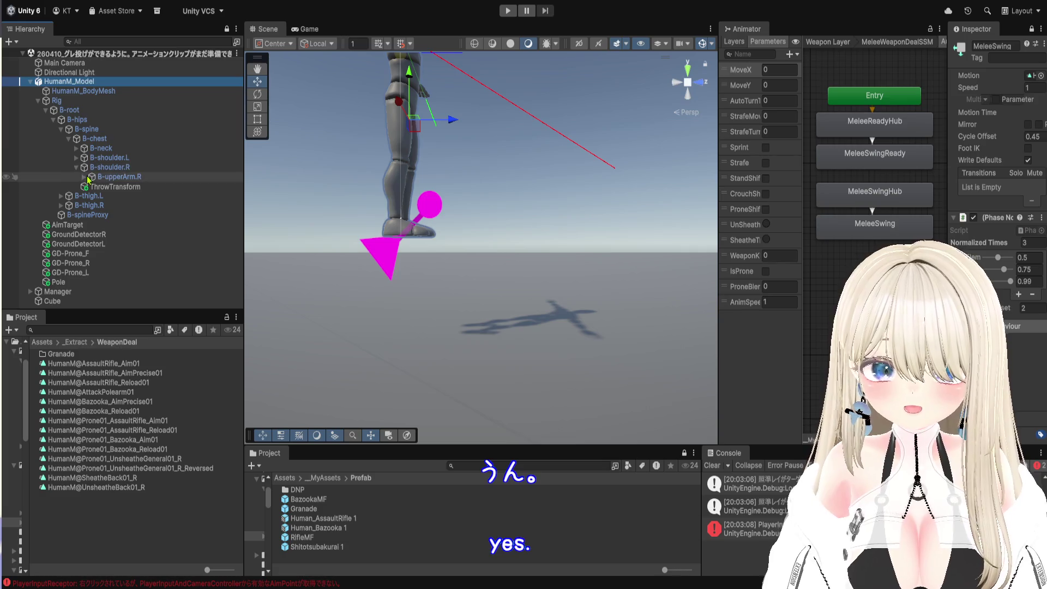
{"action": "left_click", "coordinate": [87, 179]}
{"action": "left_click", "coordinate": [85, 176]}
{"action": "left_click", "coordinate": [92, 186]}
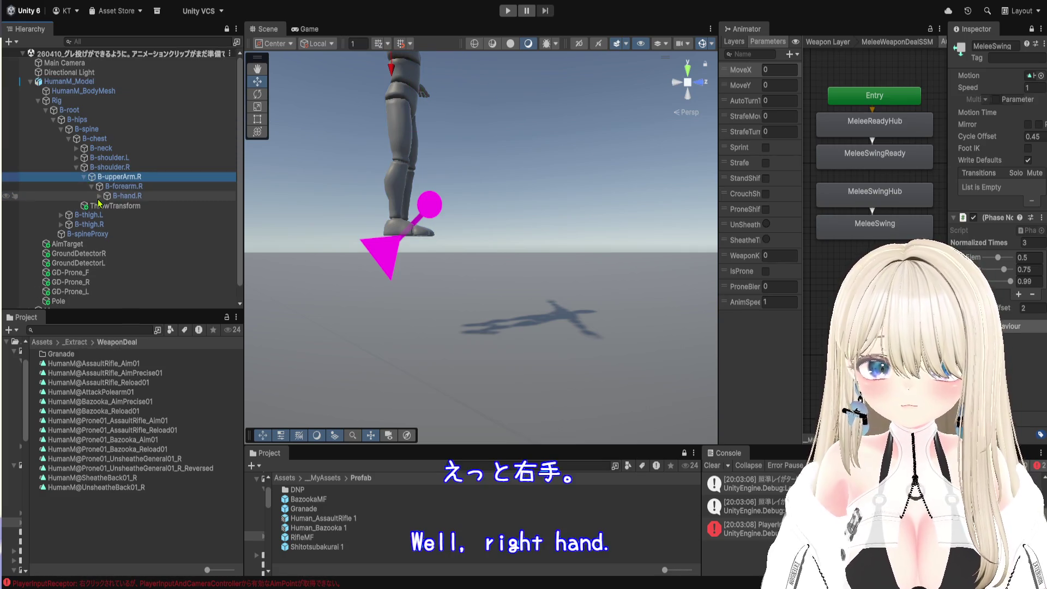
{"action": "left_click", "coordinate": [98, 195]}
- Frame GunPropConnector, then create an empty child under B-hand.R with Alt+Shift+N
{"action": "left_click", "coordinate": [160, 264]}
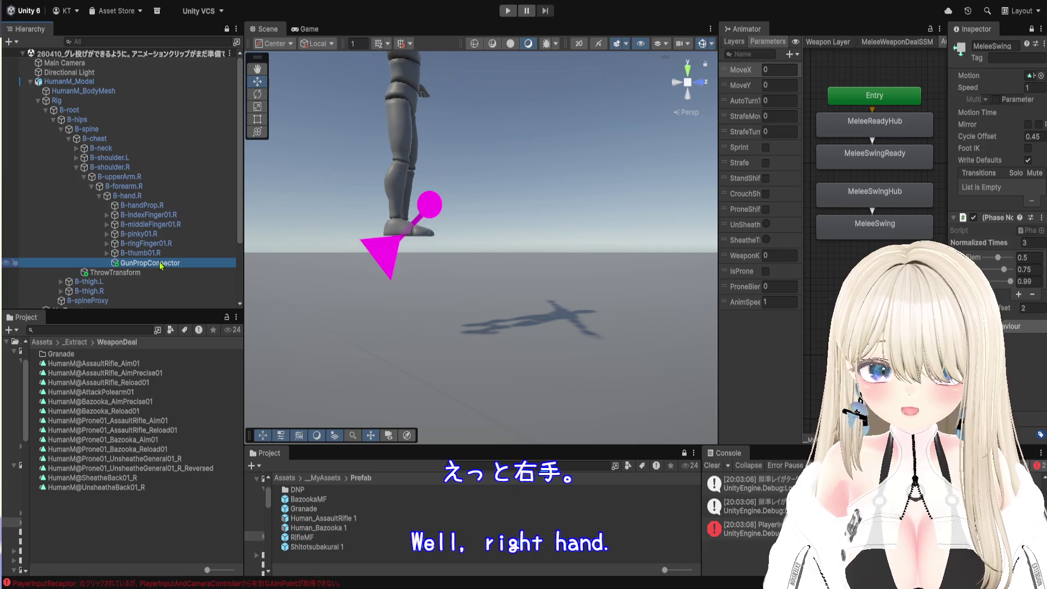
{"action": "key", "text": "f"}
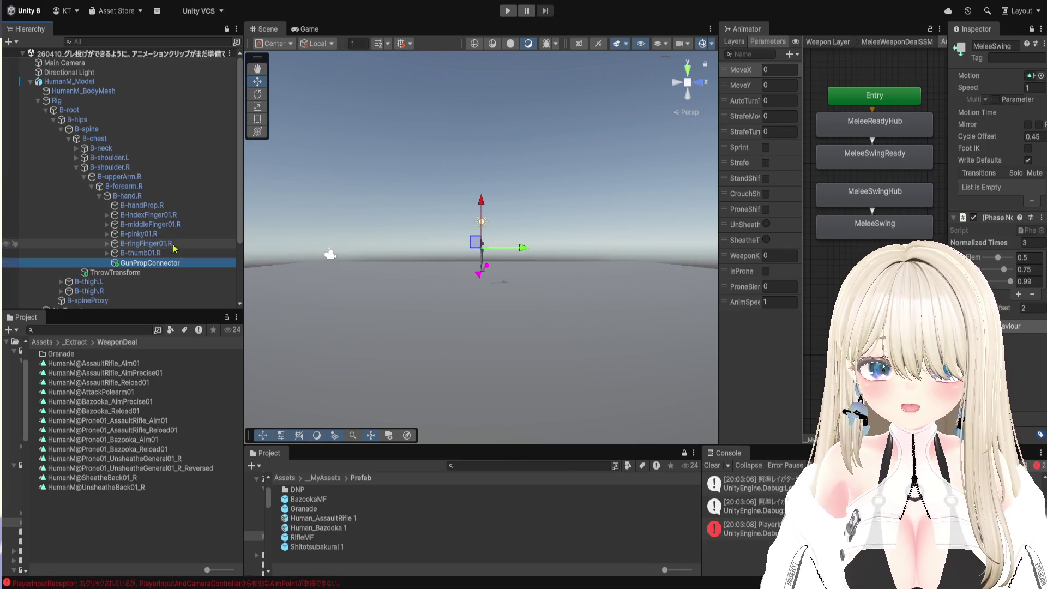
{"action": "left_click", "coordinate": [140, 200]}
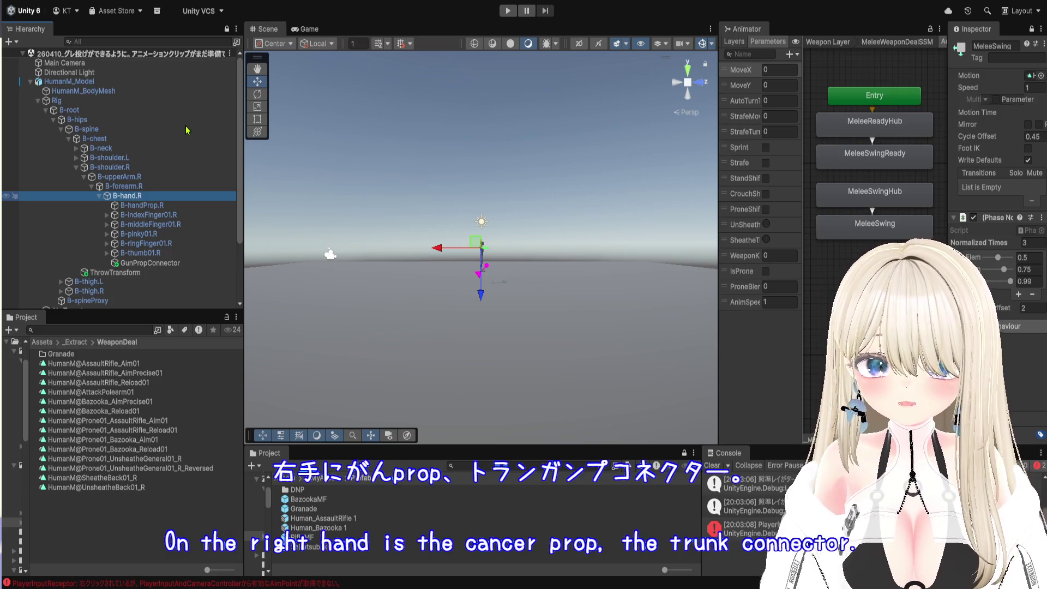
{"action": "key", "text": "alt+shift+n"}
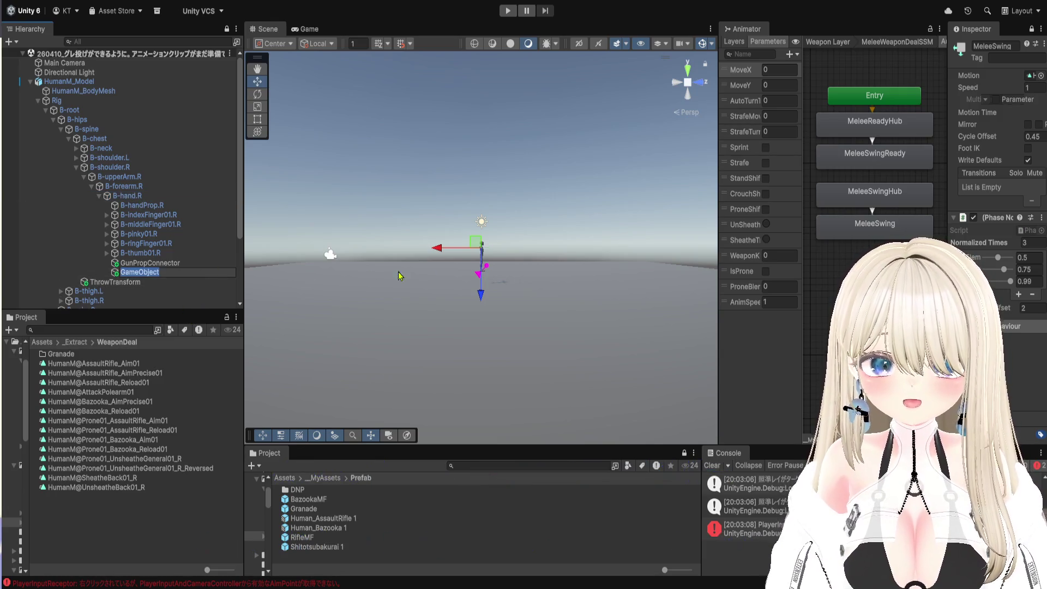
- Rename the new empty GameObject to PolePropConnector
{"action": "left_click", "coordinate": [174, 265]}
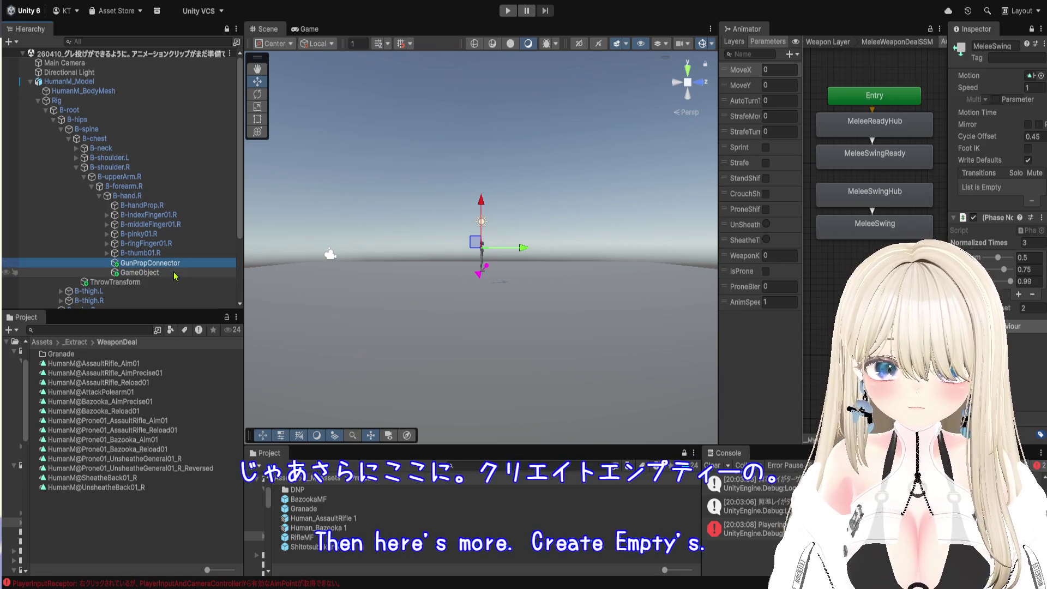
{"action": "left_click", "coordinate": [179, 275]}
{"action": "left_click", "coordinate": [180, 276]}
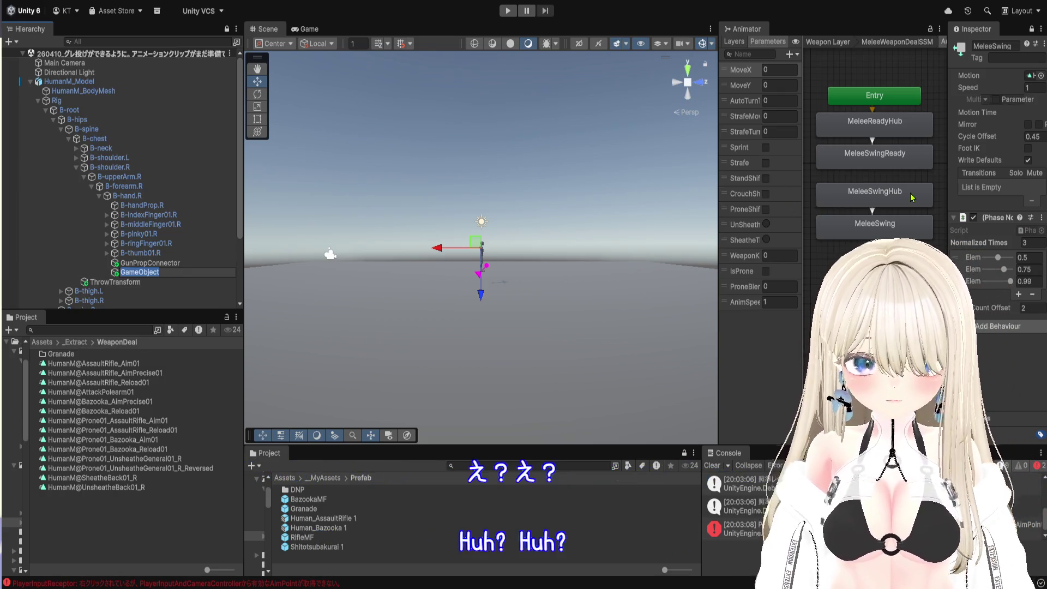
{"action": "type", "text": "Pole"}
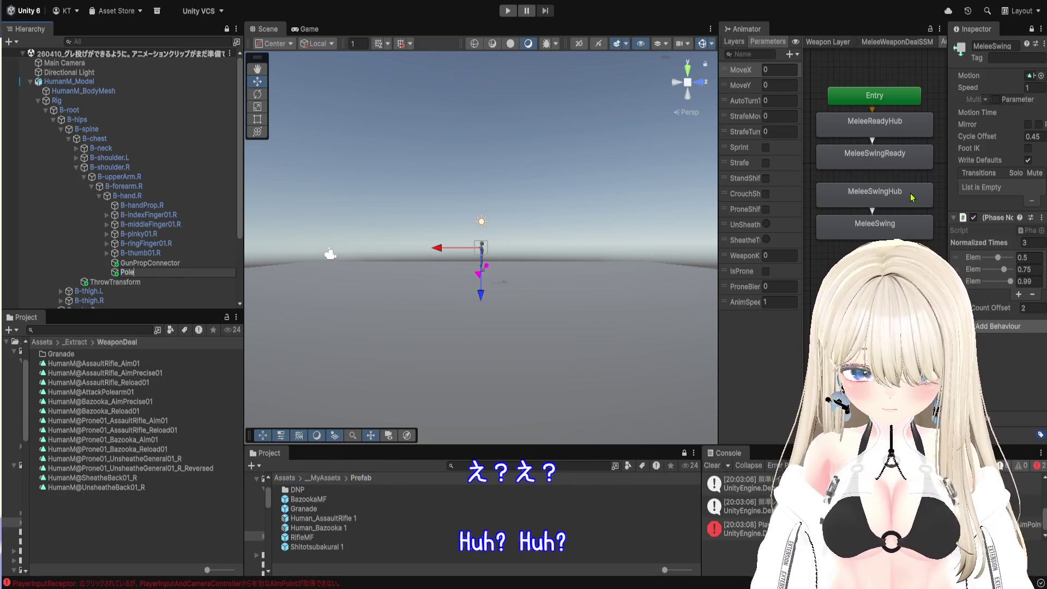
{"action": "type", "text": "Prop"}
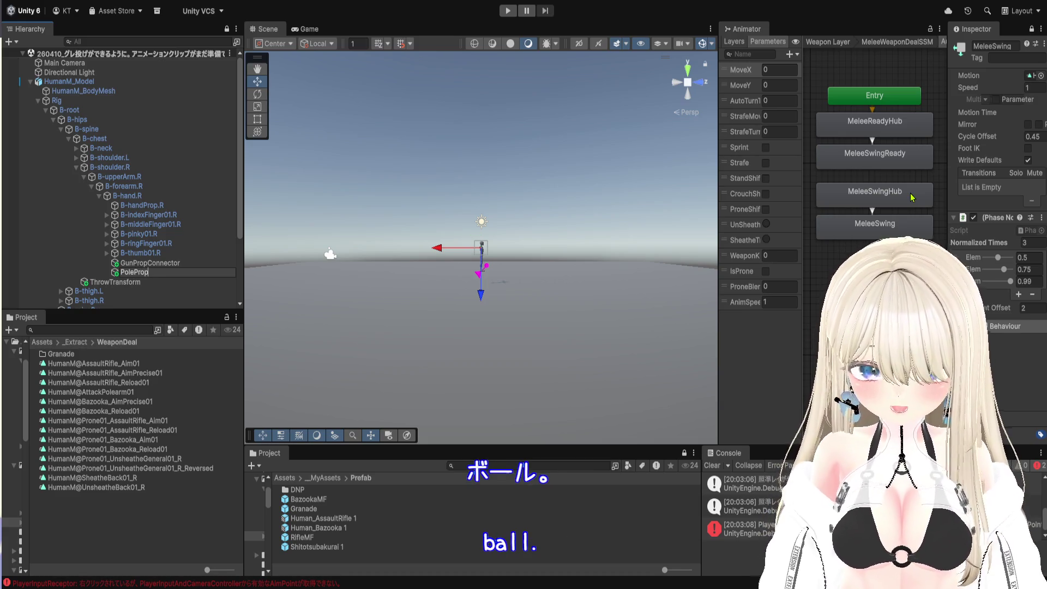
{"action": "type", "text": "Connector"}
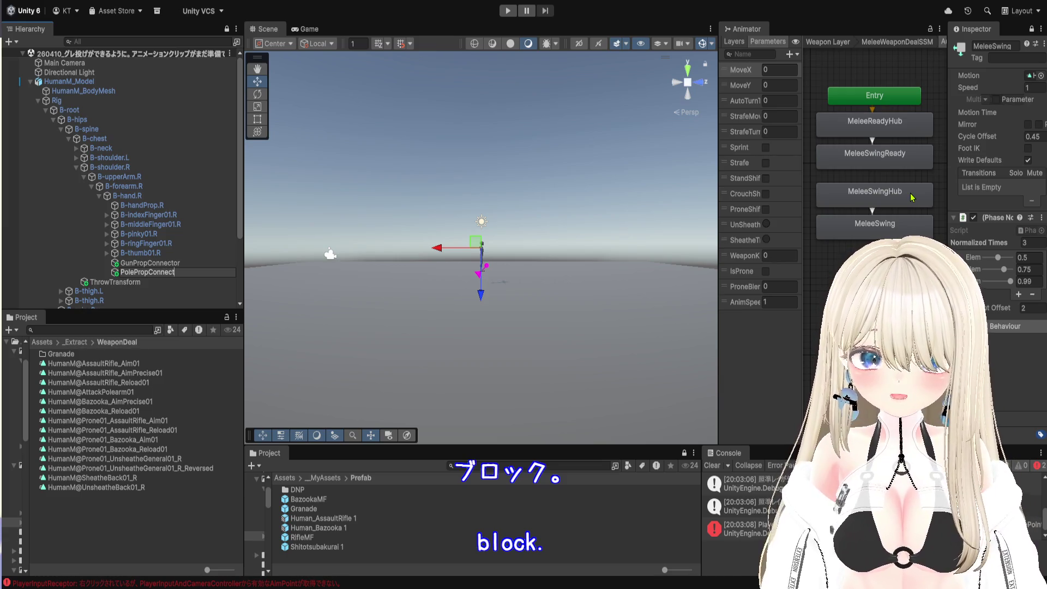
{"action": "key", "text": "Return"}
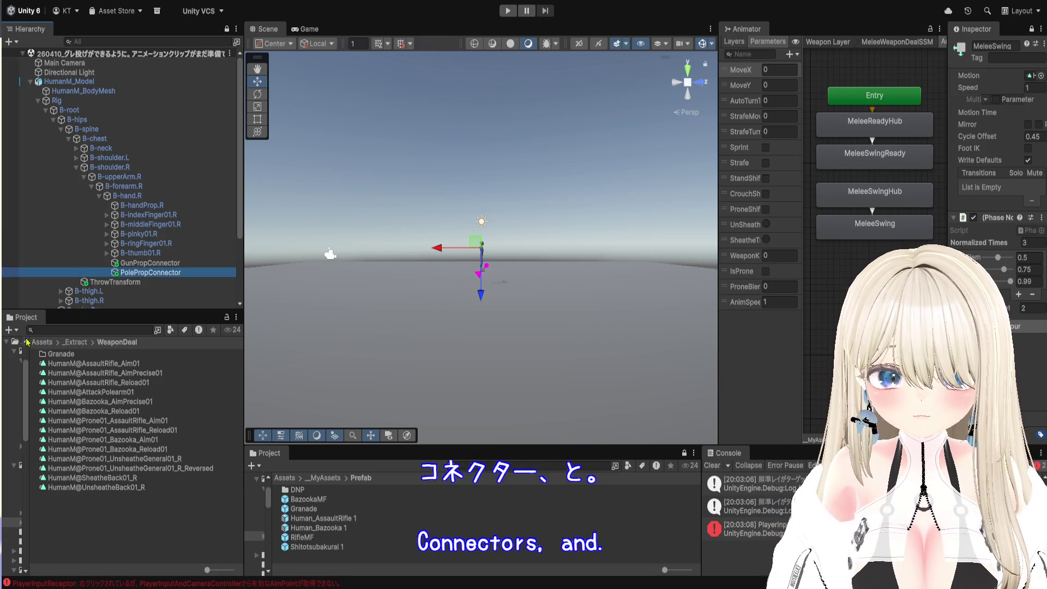
- Frame PolePropConnector and view it from the side of the outstretched arm
{"action": "key", "text": "f"}
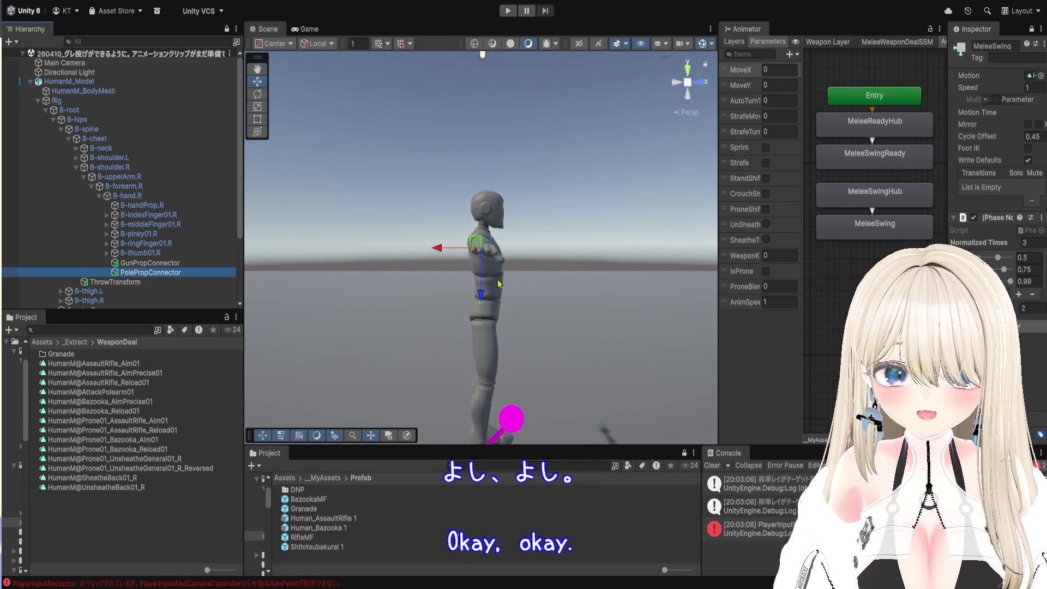
{"action": "mouse_move", "coordinate": [366, 325]}
{"action": "left_mouse_down"}
{"action": "mouse_move", "coordinate": [525, 322]}
{"action": "mouse_move", "coordinate": [493, 322]}
{"action": "mouse_move", "coordinate": [467, 357]}
{"action": "left_mouse_up"}
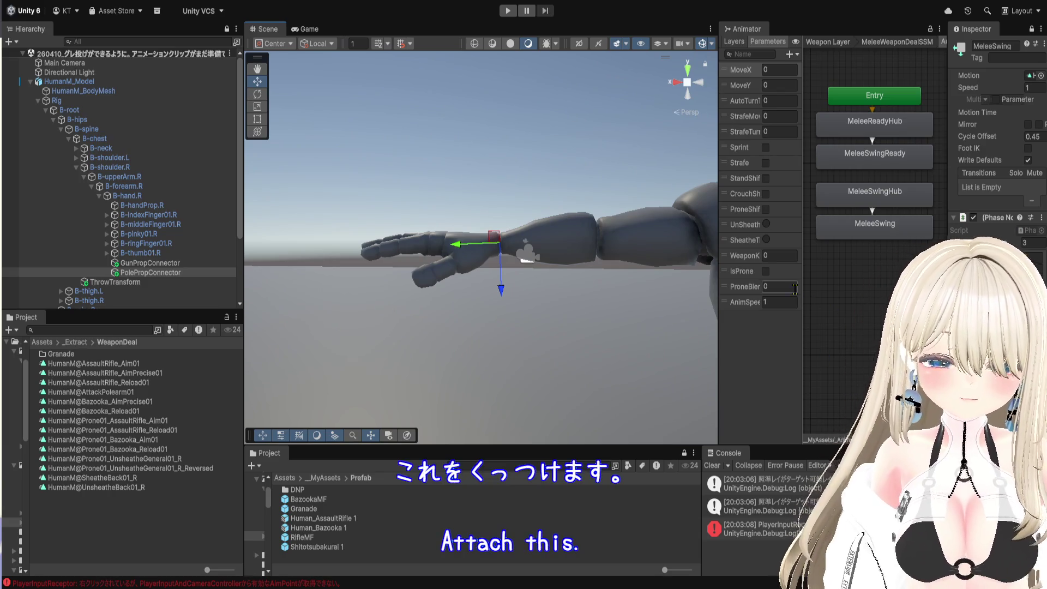
{"action": "mouse_move", "coordinate": [947, 164]}
{"action": "left_mouse_down"}
{"action": "mouse_move", "coordinate": [475, 164]}
{"action": "mouse_move", "coordinate": [559, 163]}
{"action": "left_mouse_up"}
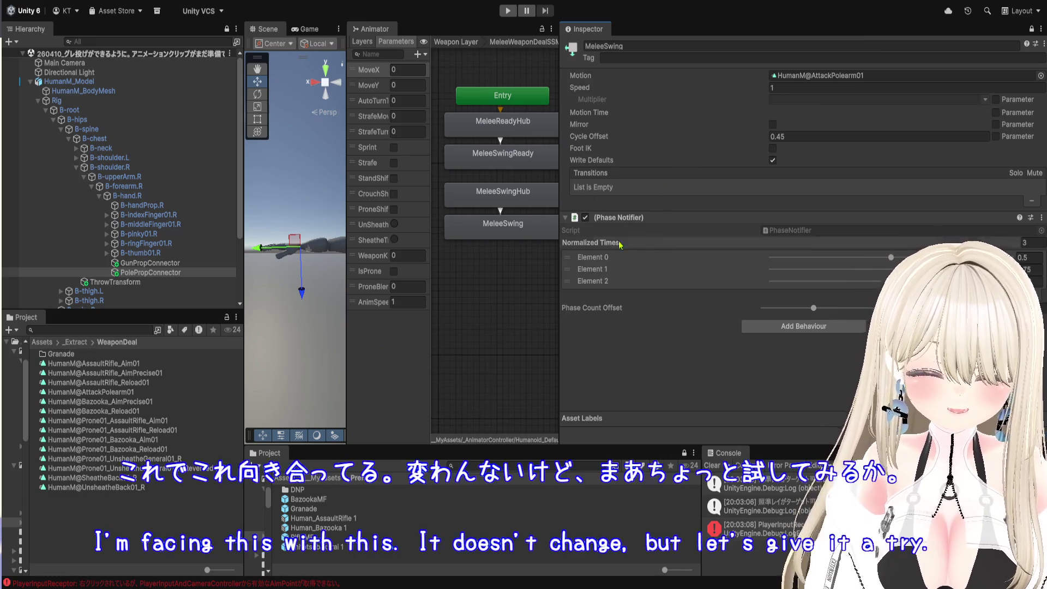
- Set the MeleeSwing Phase Notifier Normalized Times elements to 0.5, 0.6 and 0.75
{"action": "left_click", "coordinate": [1025, 269]}
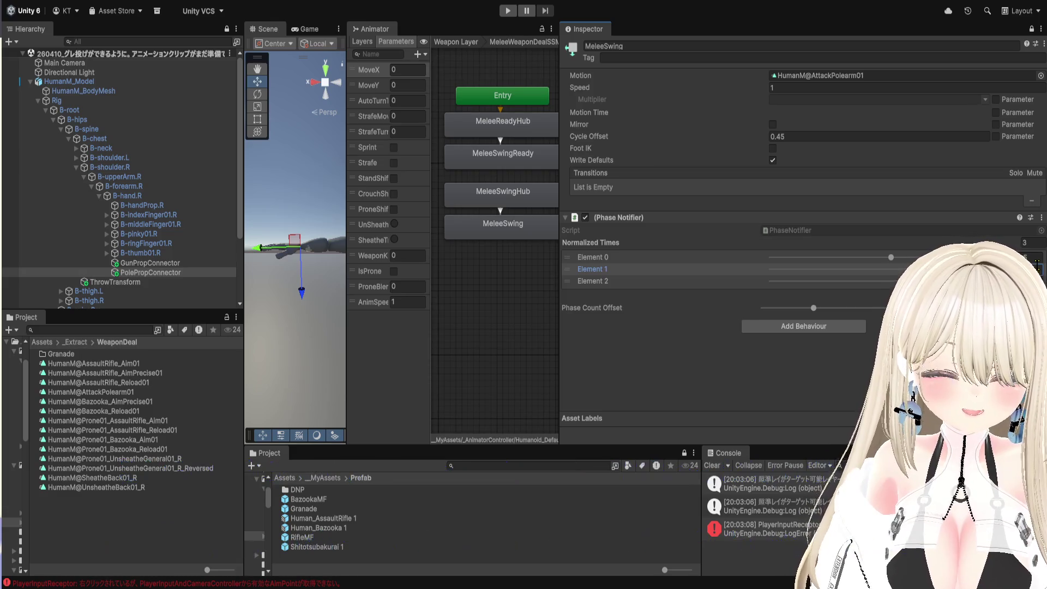
{"action": "left_click", "coordinate": [1034, 257]}
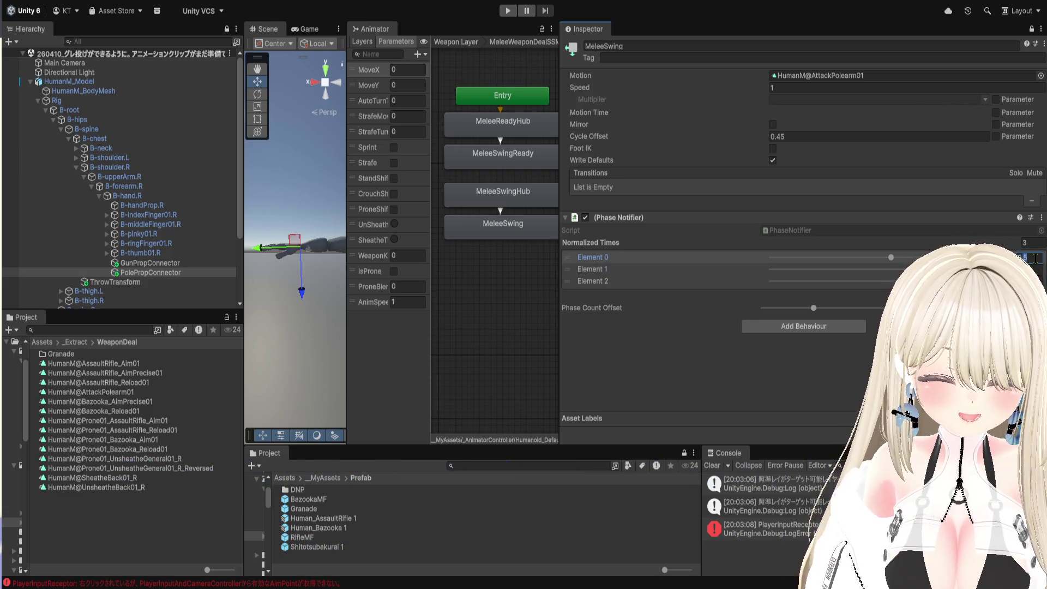
{"action": "left_click", "coordinate": [1034, 269]}
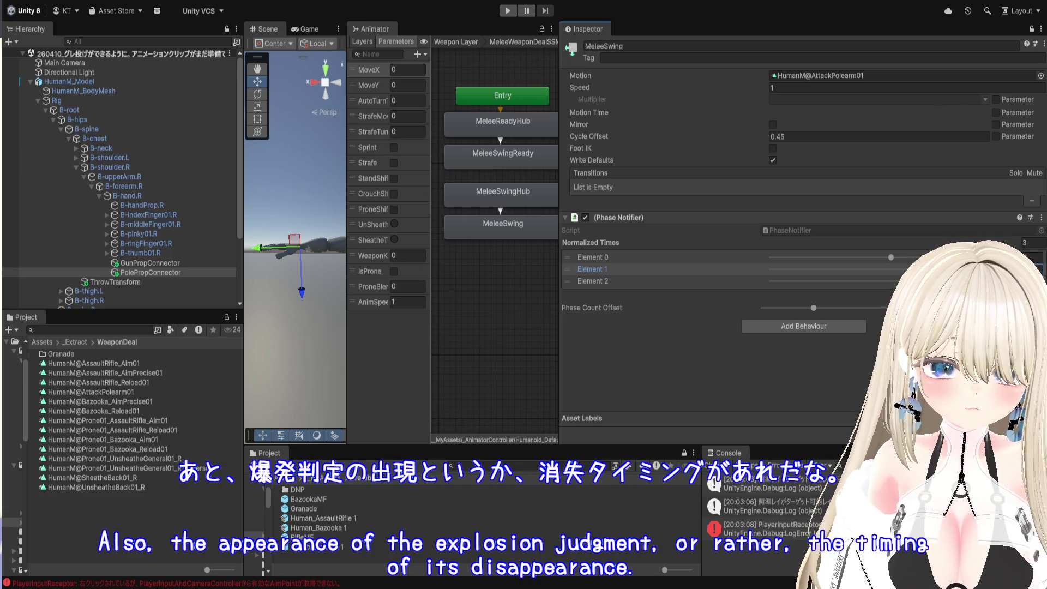
{"action": "left_click", "coordinate": [1034, 281]}
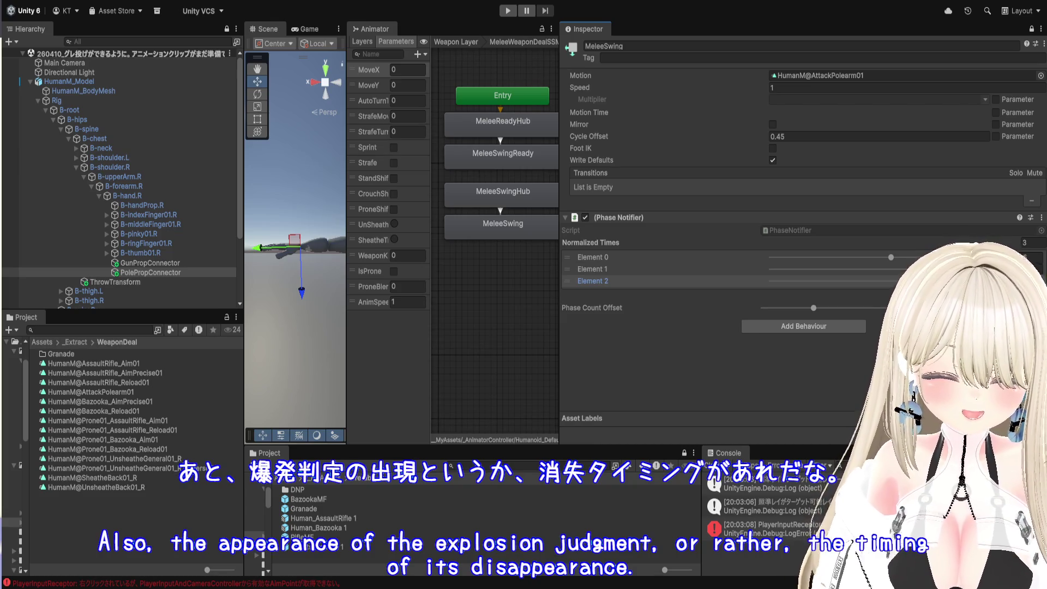
- Show HumanM_Model's components in the unlocked Inspector and locate its PawnController script in _Scripts/Pawn
{"action": "left_click_drag", "start_coordinate": [559, 340], "coordinate": [963, 343]}
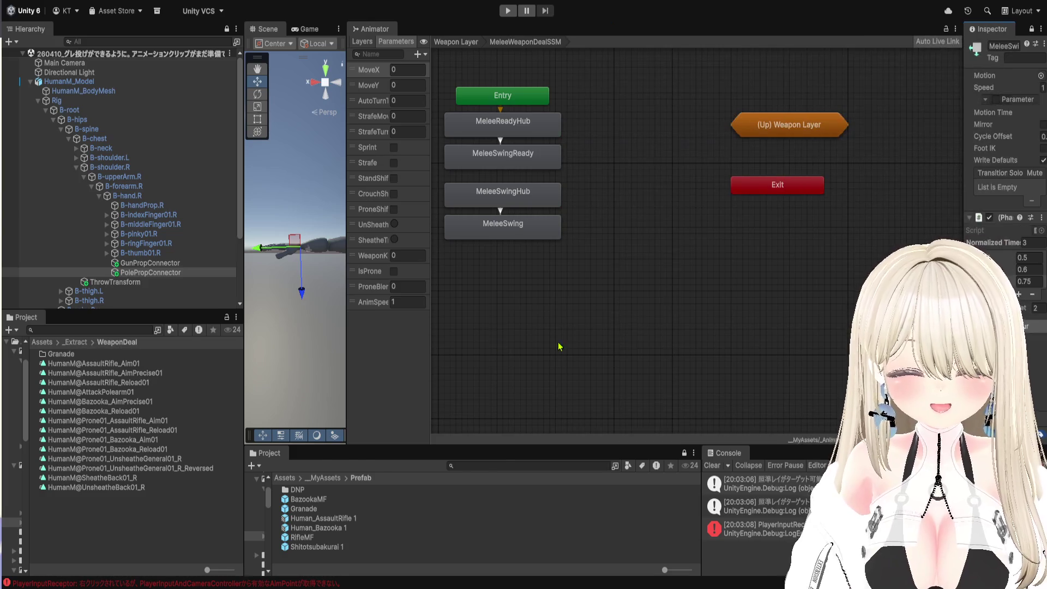
{"action": "left_click_drag", "start_coordinate": [347, 339], "coordinate": [784, 336]}
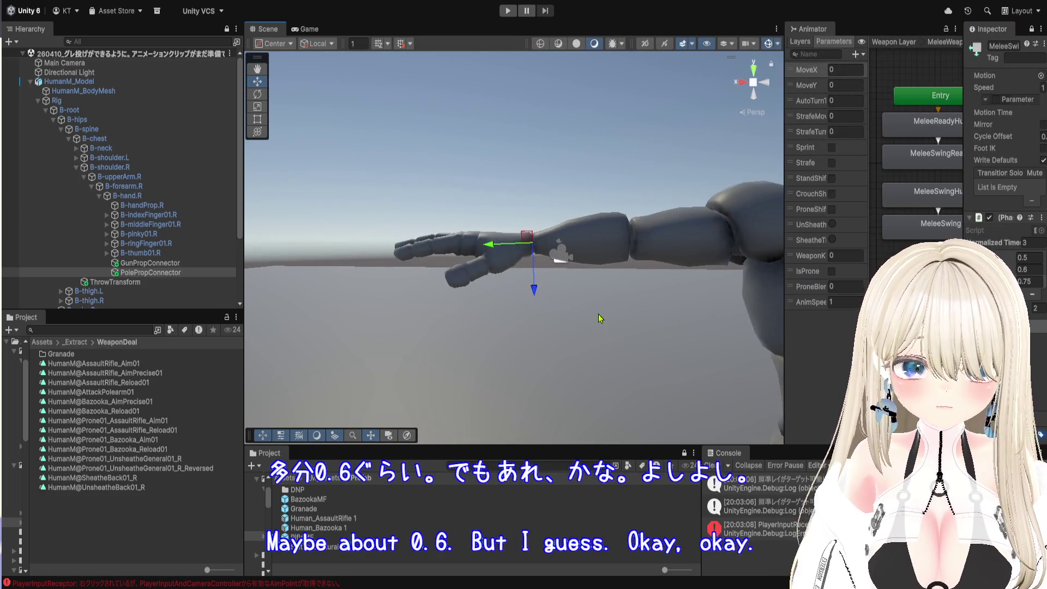
{"action": "scroll", "coordinate": [599, 319], "scroll_direction": "down", "scroll_amount": 4}
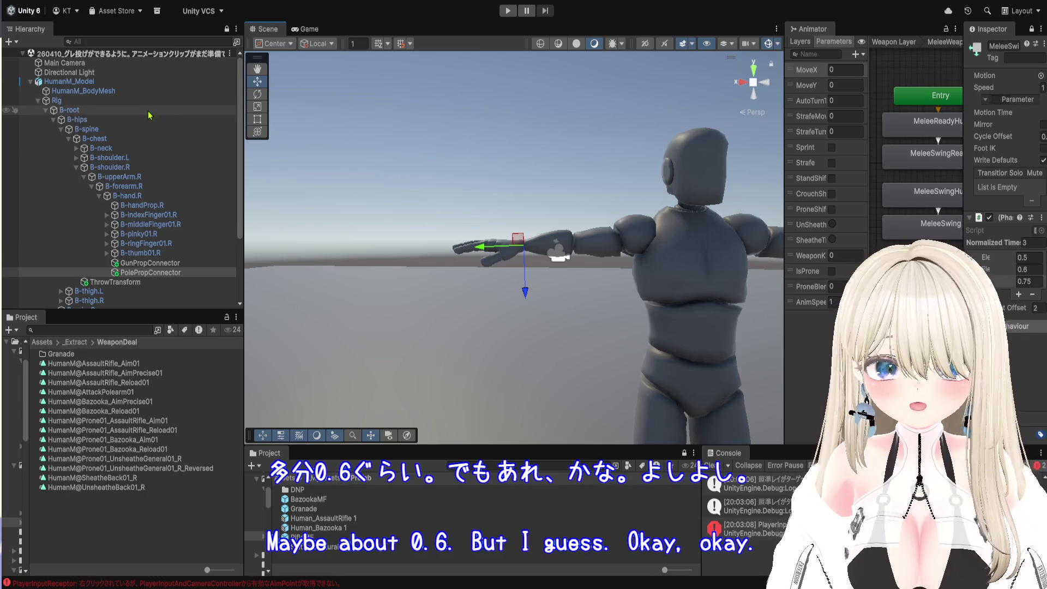
{"action": "left_click", "coordinate": [82, 81]}
{"action": "left_click_drag", "start_coordinate": [658, 225], "coordinate": [488, 225]}
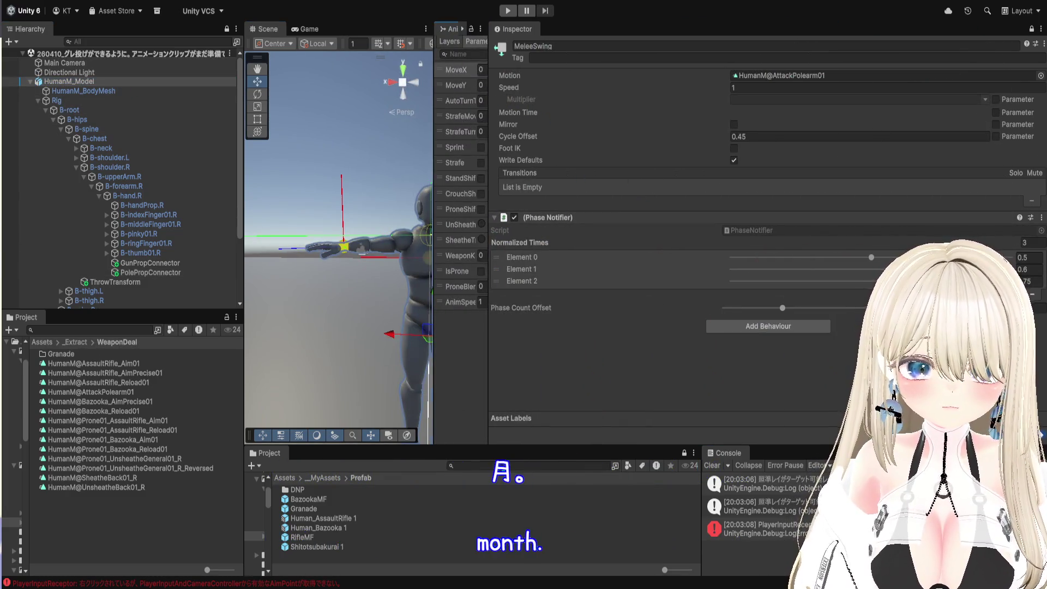
{"action": "left_click", "coordinate": [1031, 29]}
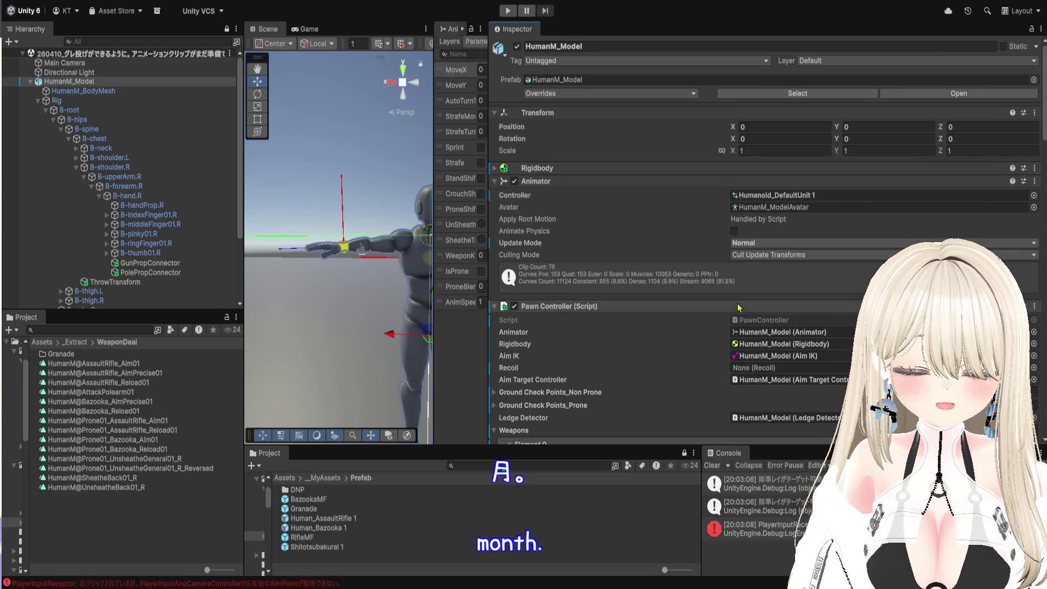
{"action": "left_click", "coordinate": [745, 324]}
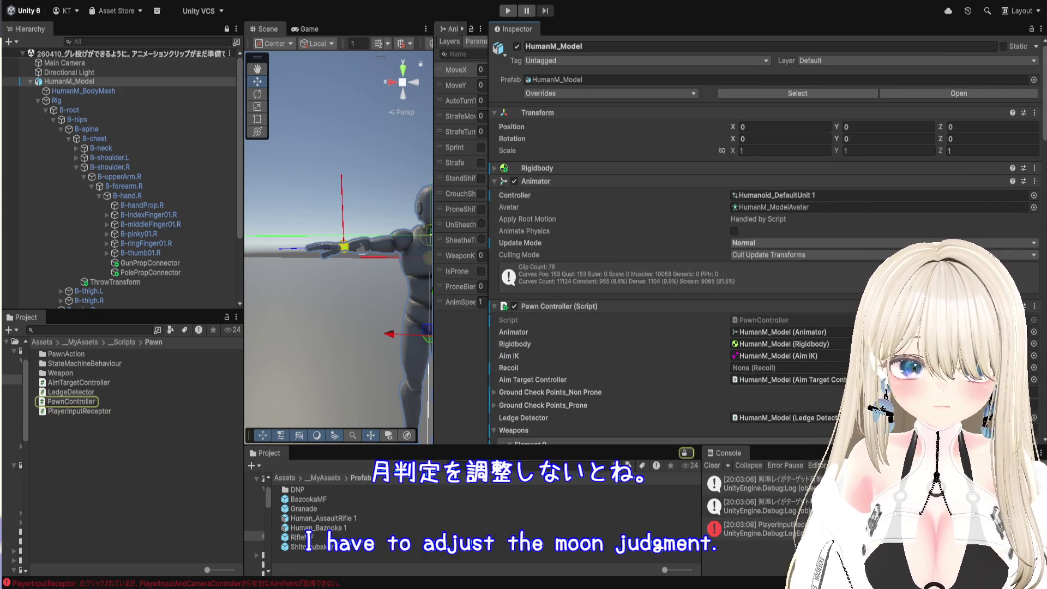
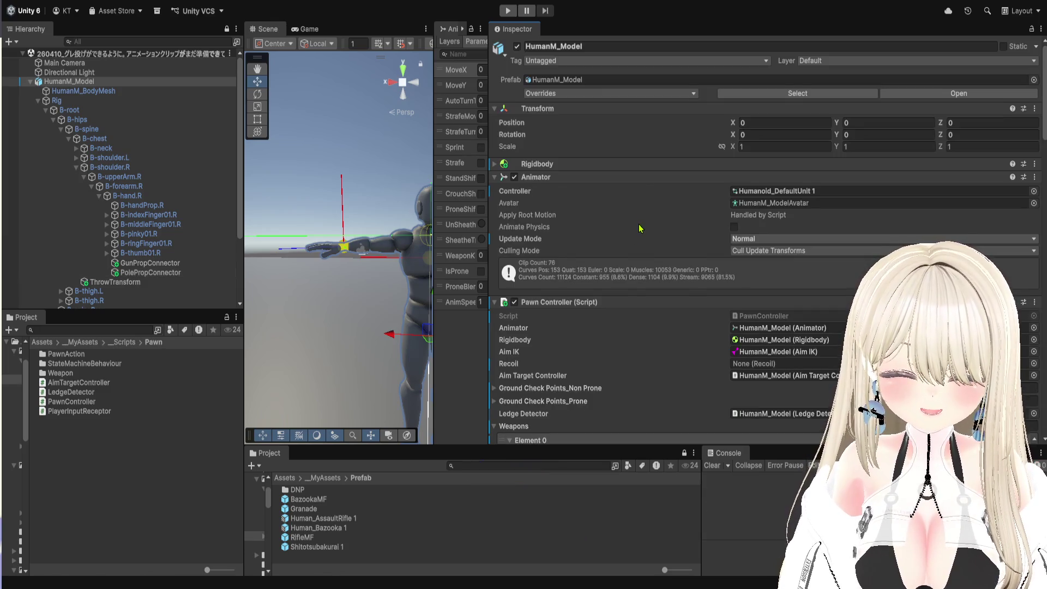
- Assign GunPropConnector to Gun Prop Hold Point and PolePropConnector to Pole Prop Hold Point
{"action": "scroll", "coordinate": [640, 229], "scroll_direction": "down", "scroll_amount": 10}
{"action": "scroll", "coordinate": [639, 228], "scroll_direction": "down", "scroll_amount": 10}
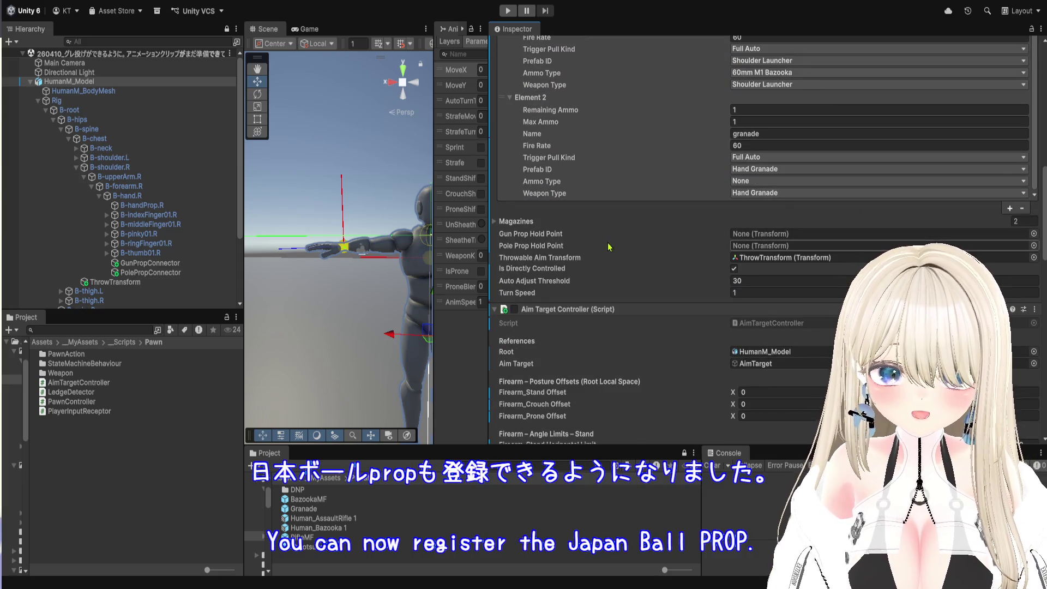
{"action": "left_click", "coordinate": [186, 262]}
{"action": "mouse_move", "coordinate": [197, 271]}
{"action": "left_mouse_down"}
{"action": "mouse_move", "coordinate": [768, 259]}
{"action": "mouse_move", "coordinate": [774, 233]}
{"action": "left_mouse_up"}
{"action": "mouse_move", "coordinate": [158, 272]}
{"action": "left_mouse_down"}
{"action": "mouse_move", "coordinate": [769, 281]}
{"action": "mouse_move", "coordinate": [769, 245]}
{"action": "left_mouse_up"}
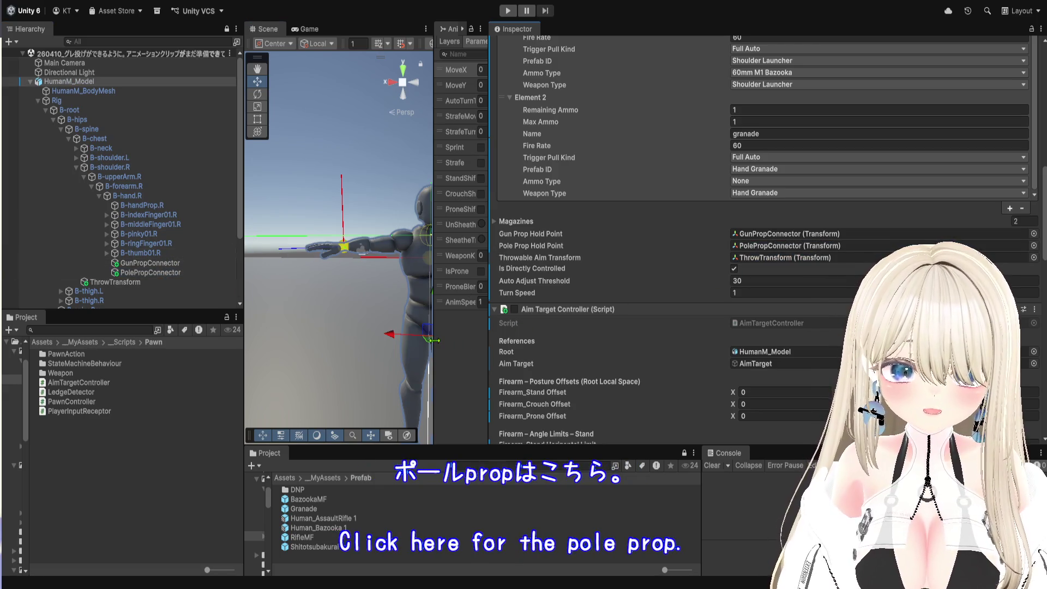
- Enlarge the Scene view panel wider and taller
{"action": "mouse_move", "coordinate": [434, 340]}
{"action": "left_mouse_down"}
{"action": "mouse_move", "coordinate": [840, 339]}
{"action": "mouse_move", "coordinate": [732, 339]}
{"action": "left_mouse_up"}
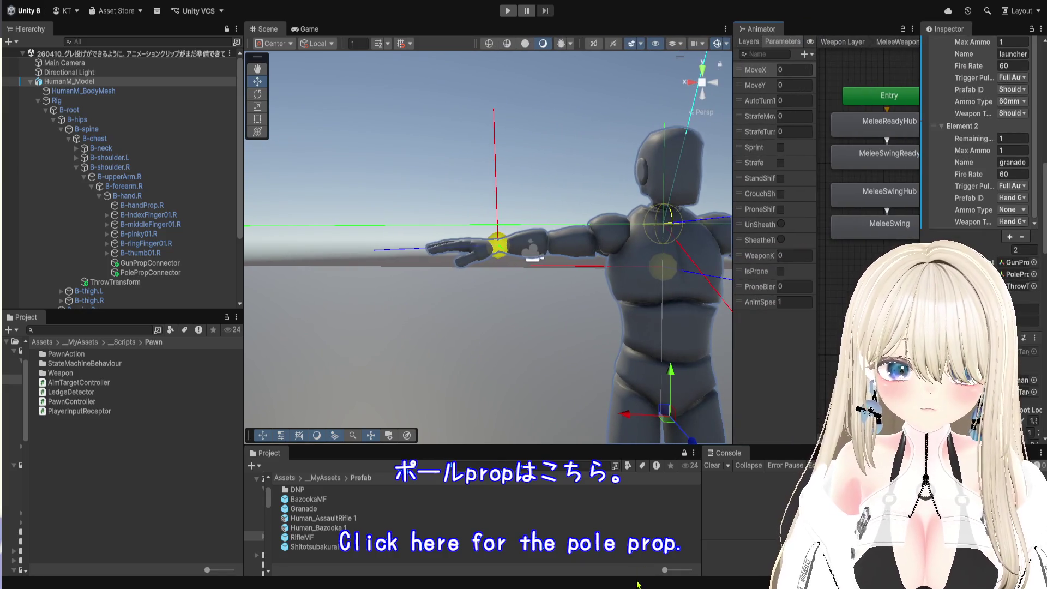
{"action": "left_click_drag", "start_coordinate": [626, 444], "coordinate": [631, 536]}
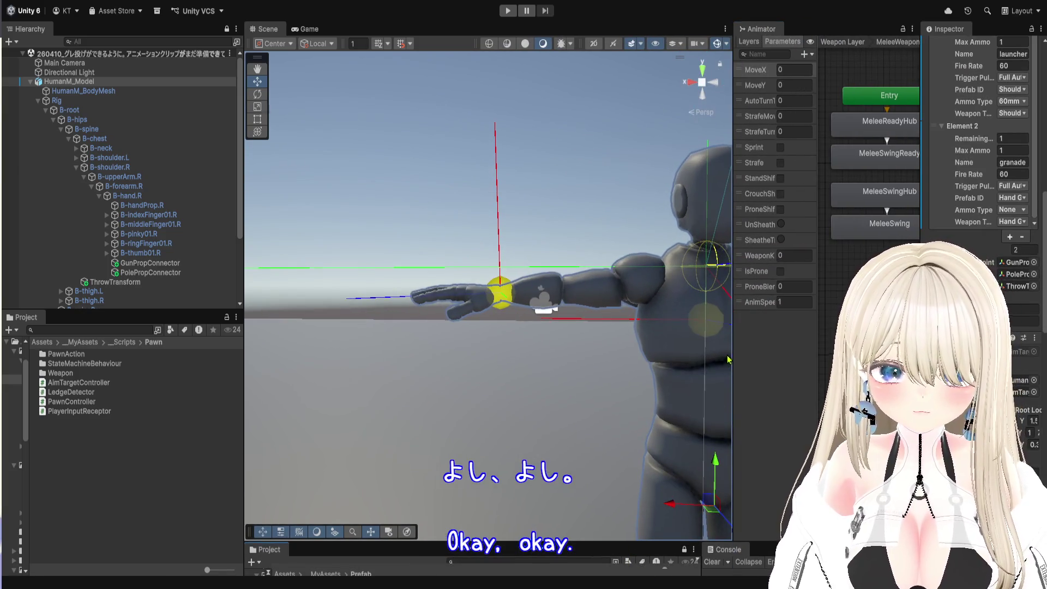
{"action": "left_click_drag", "start_coordinate": [732, 338], "coordinate": [917, 327]}
- Play the game, draw the pole weapon and swing it three times, then stop play mode
{"action": "key", "text": "f"}
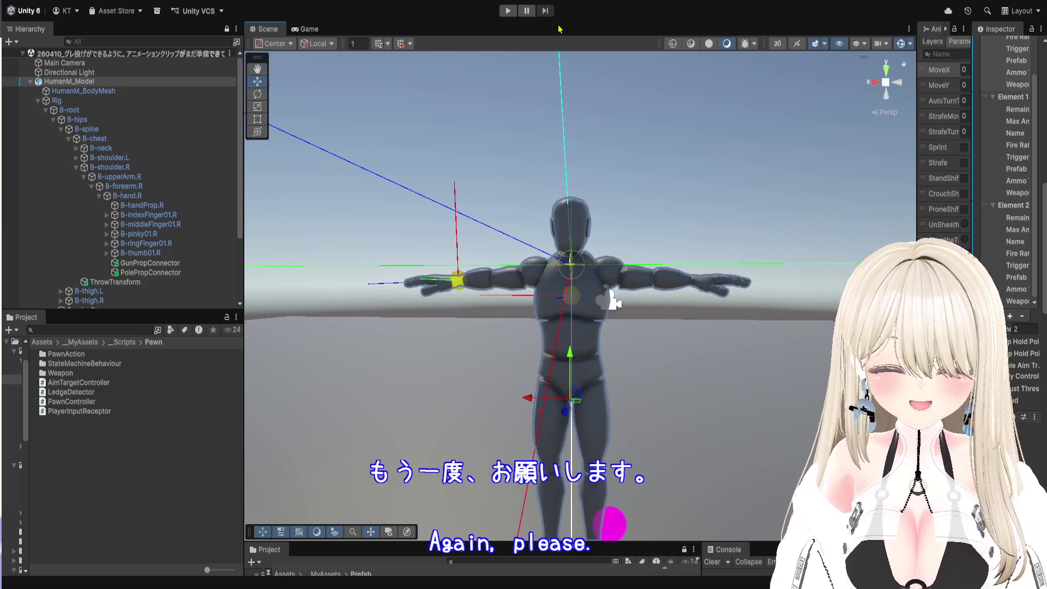
{"action": "key", "text": "ctrl+p"}
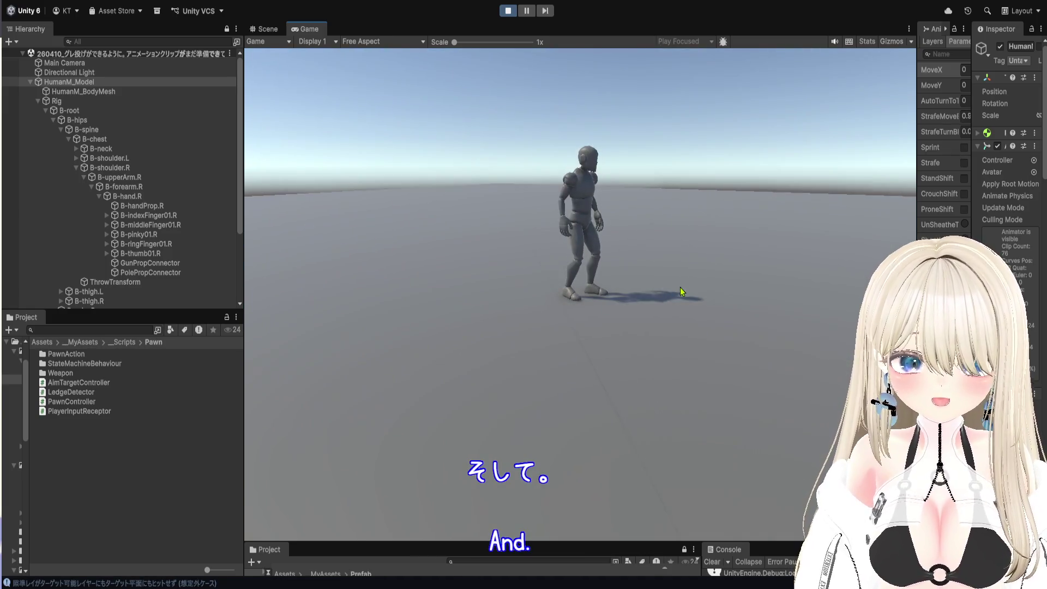
{"action": "right_click", "coordinate": [681, 292]}
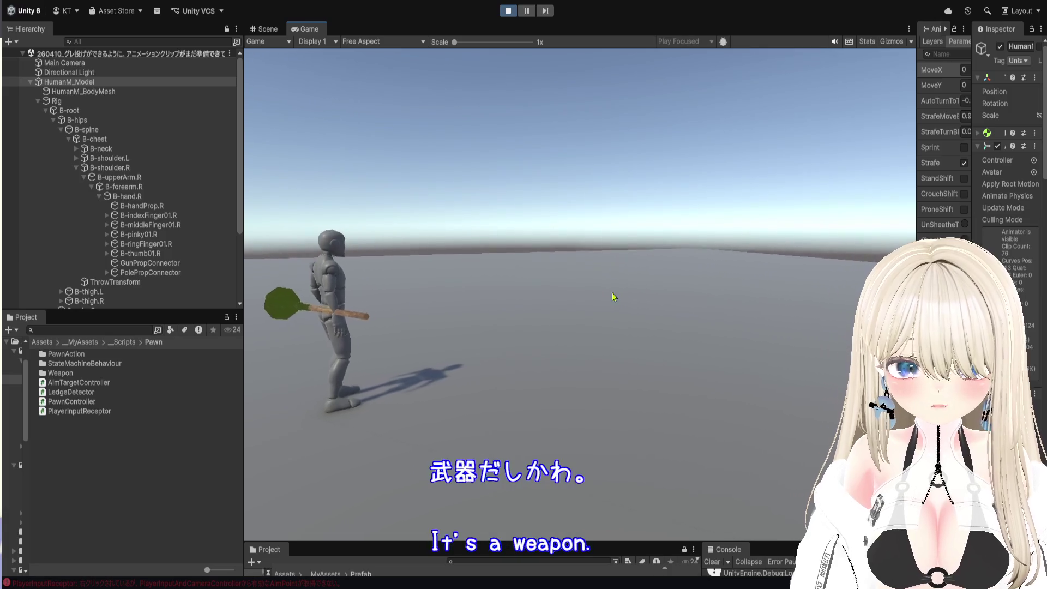
{"action": "left_click", "coordinate": [572, 292]}
{"action": "left_click", "coordinate": [580, 299]}
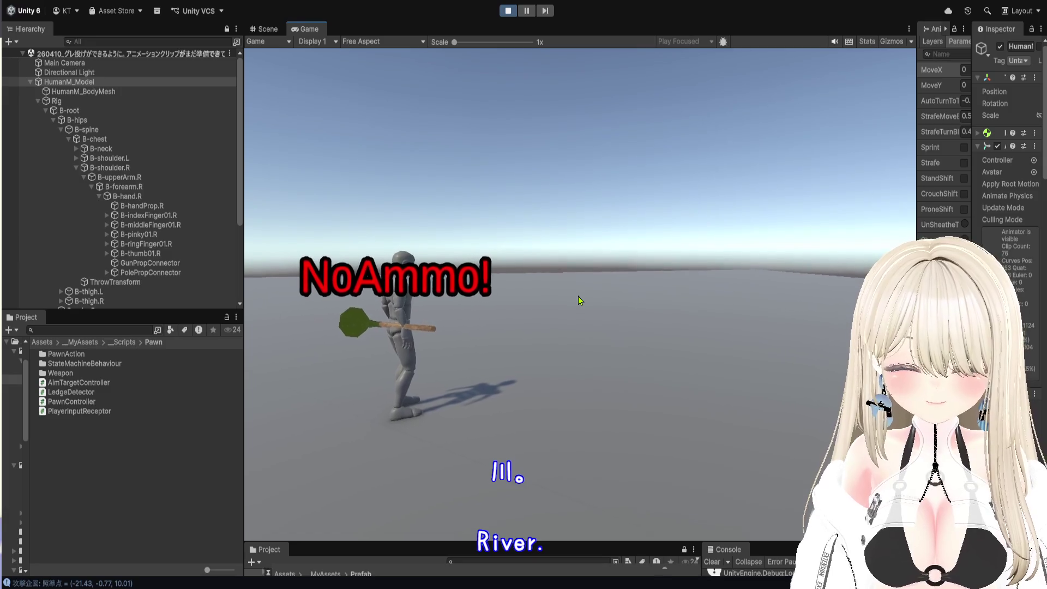
{"action": "left_click", "coordinate": [573, 284]}
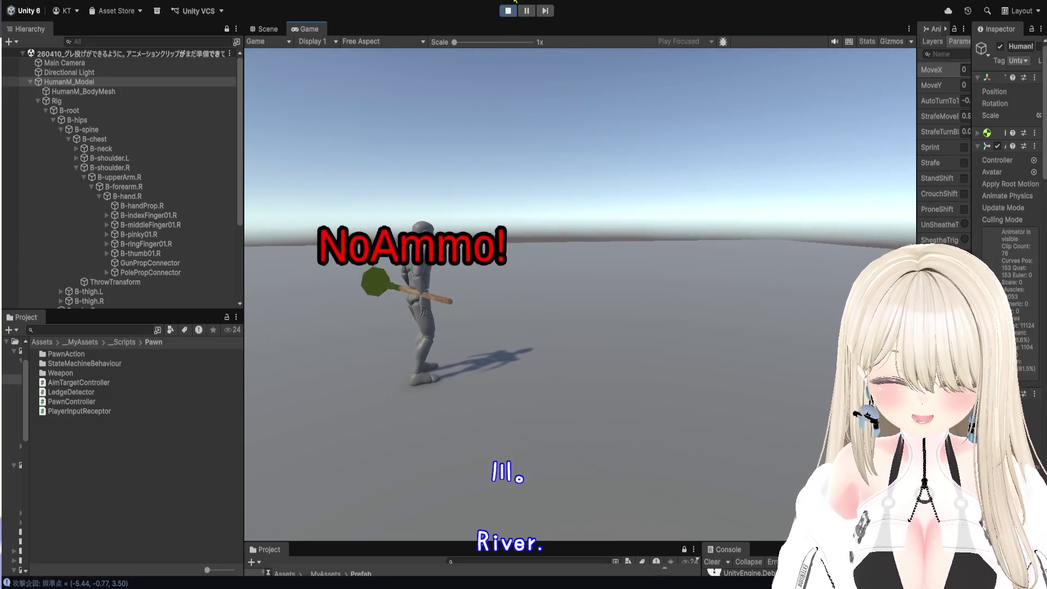
{"action": "key", "text": "ctrl+p"}
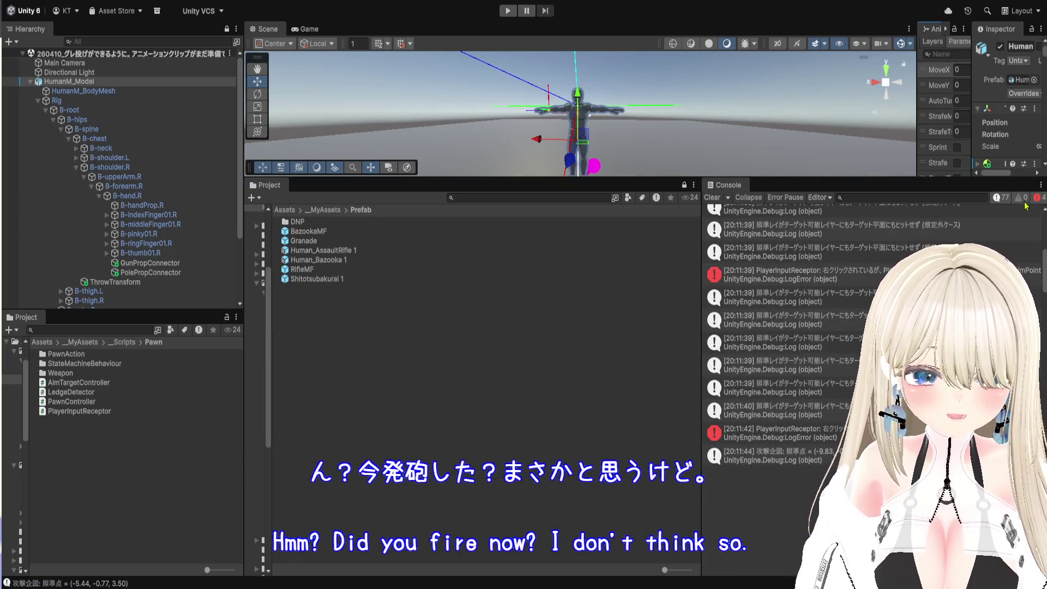
- Filter the Console to errors and inspect the 20:11:39 PlayerInputReceptor missing-AimPoint error
{"action": "left_click", "coordinate": [998, 198]}
{"action": "left_click", "coordinate": [899, 245]}
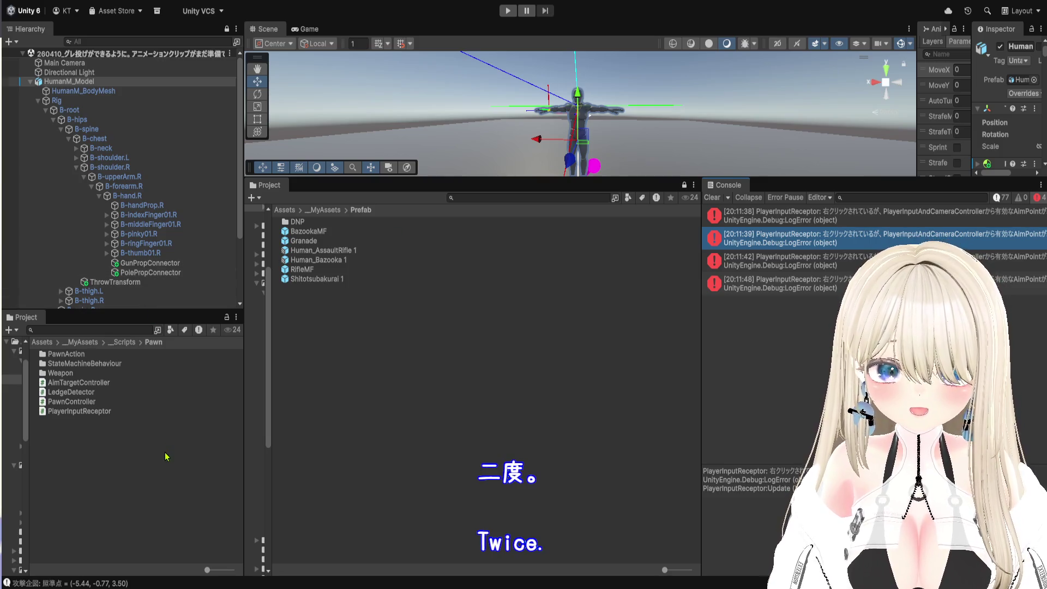
{"action": "left_click", "coordinate": [150, 263]}
- Set HumanM_Model's weapon Element 0 Trigger Pull Kind to Pole Weapon and enter play mode
{"action": "double_click", "coordinate": [70, 81]}
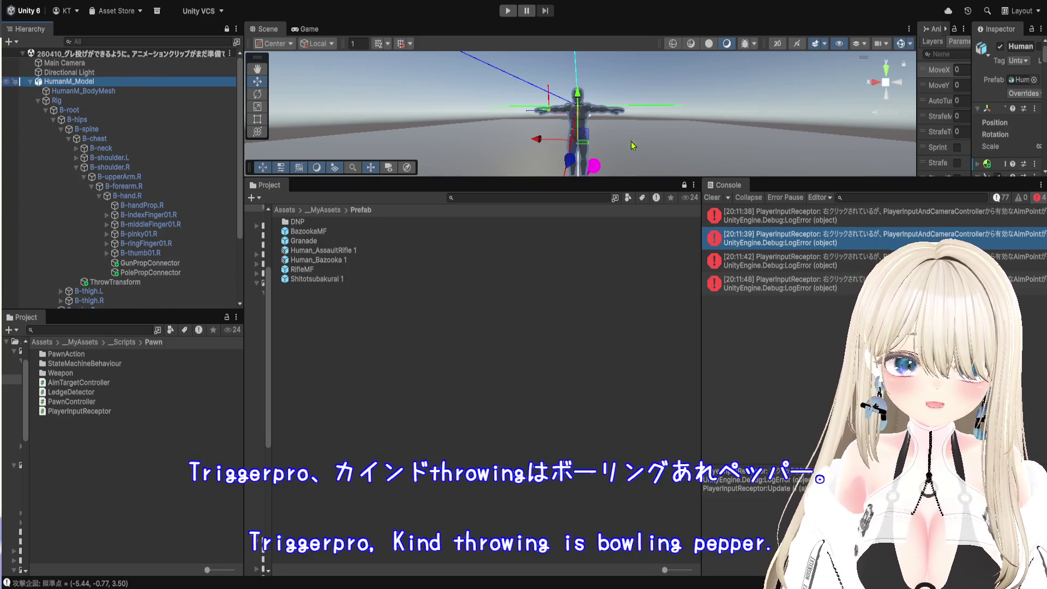
{"action": "left_click_drag", "start_coordinate": [839, 178], "coordinate": [839, 490]}
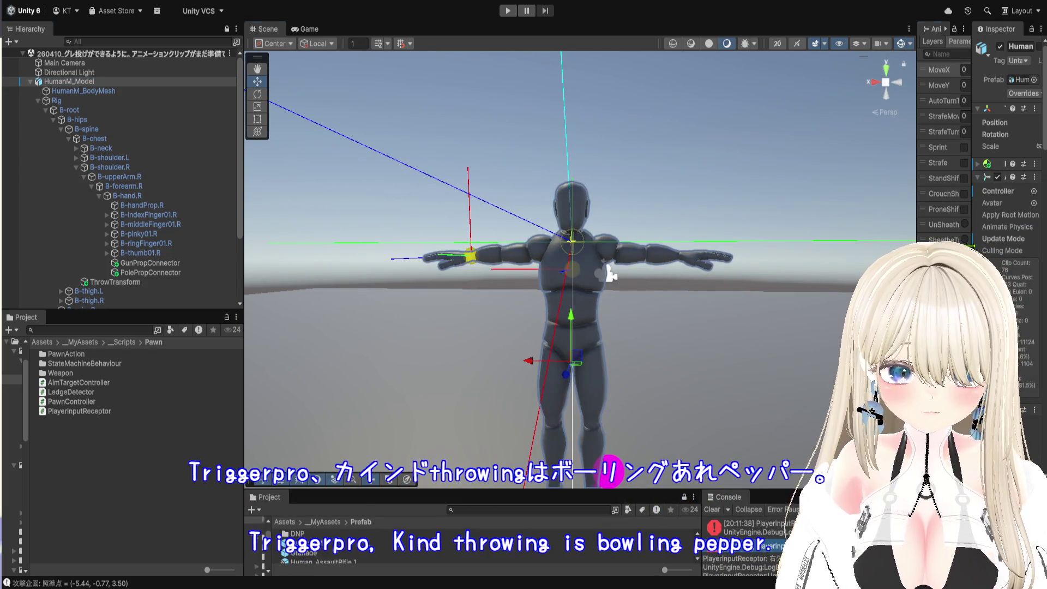
{"action": "left_click_drag", "start_coordinate": [917, 273], "coordinate": [390, 272]}
{"action": "scroll", "coordinate": [648, 294], "scroll_direction": "down", "scroll_amount": 15}
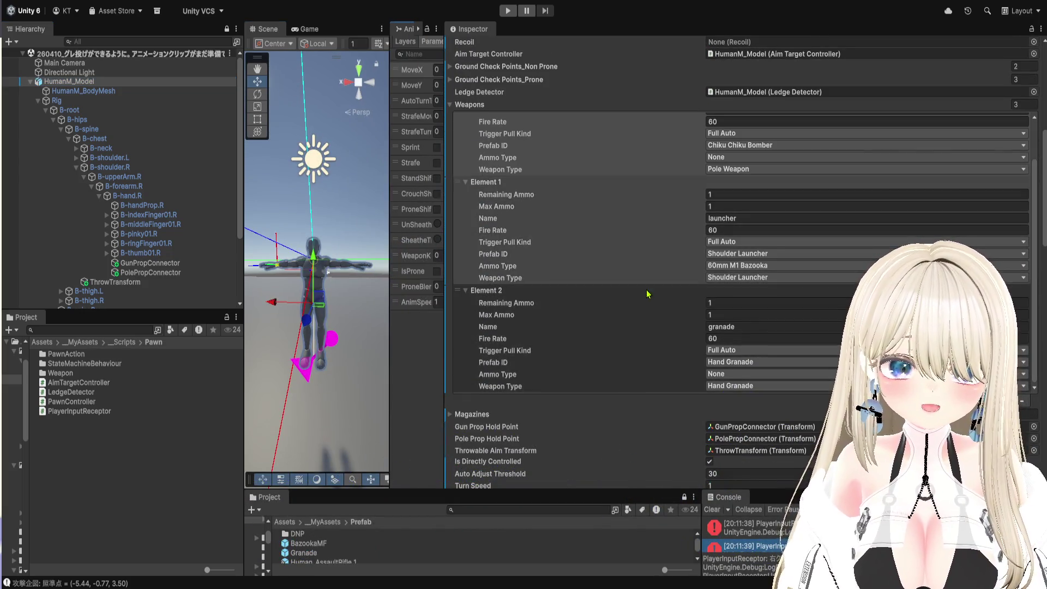
{"action": "left_click", "coordinate": [731, 172]}
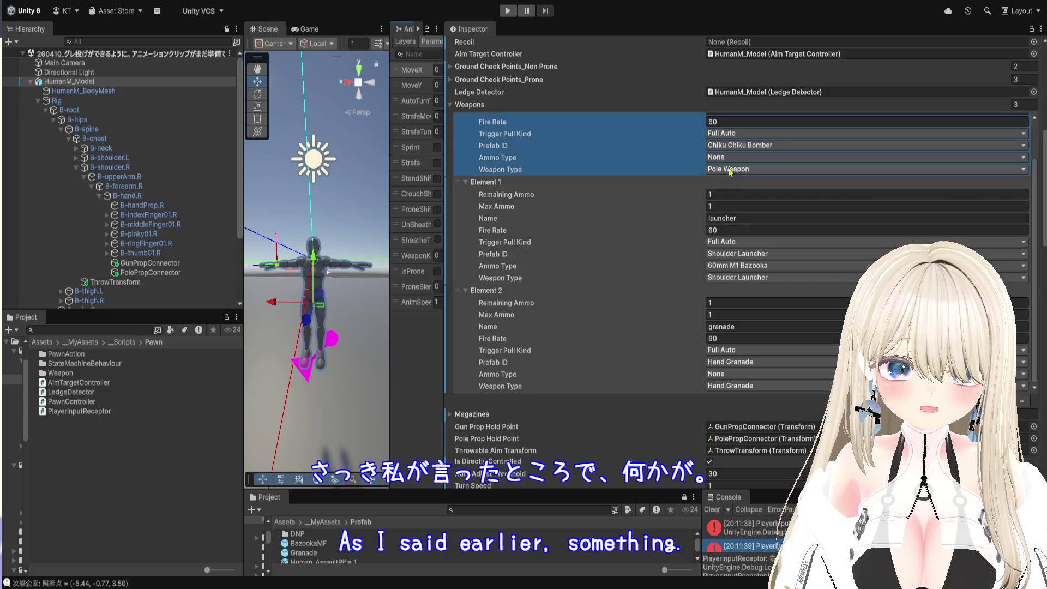
{"action": "left_click", "coordinate": [746, 138]}
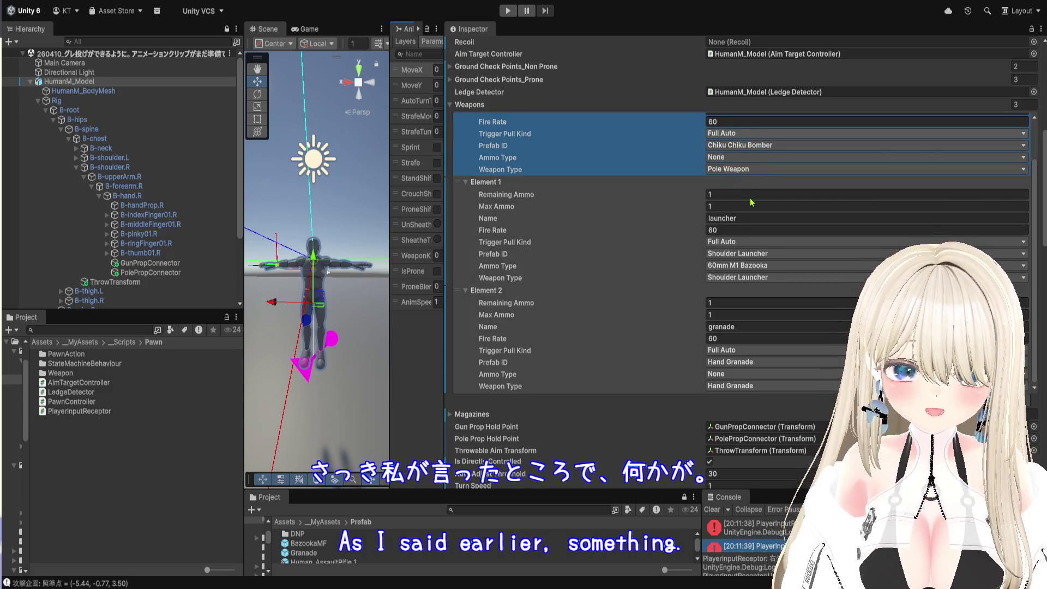
{"action": "left_click", "coordinate": [752, 203]}
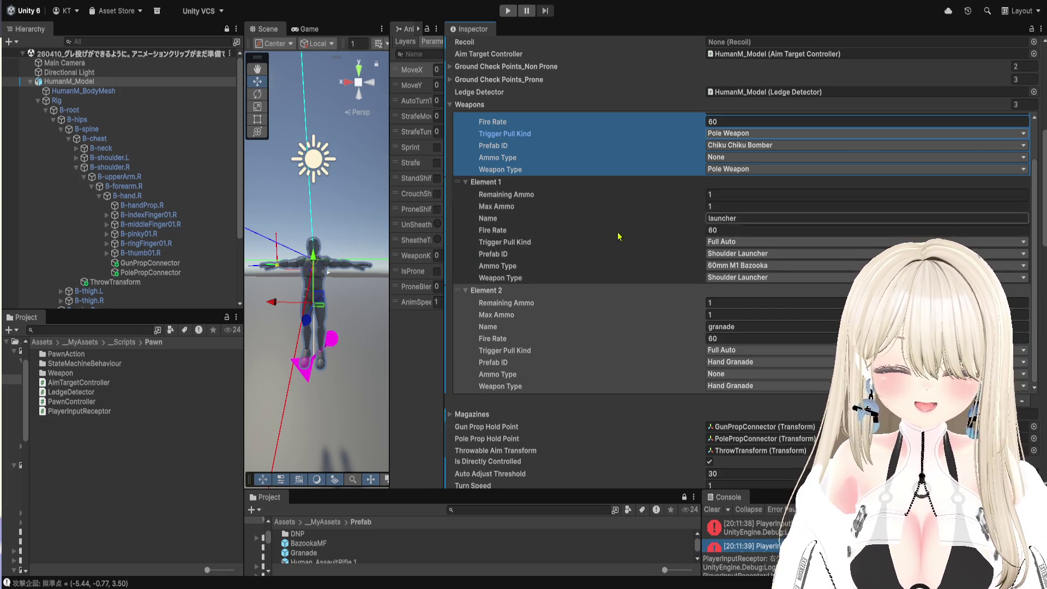
{"action": "left_click_drag", "start_coordinate": [391, 356], "coordinate": [728, 356]}
{"action": "left_click", "coordinate": [508, 10]}
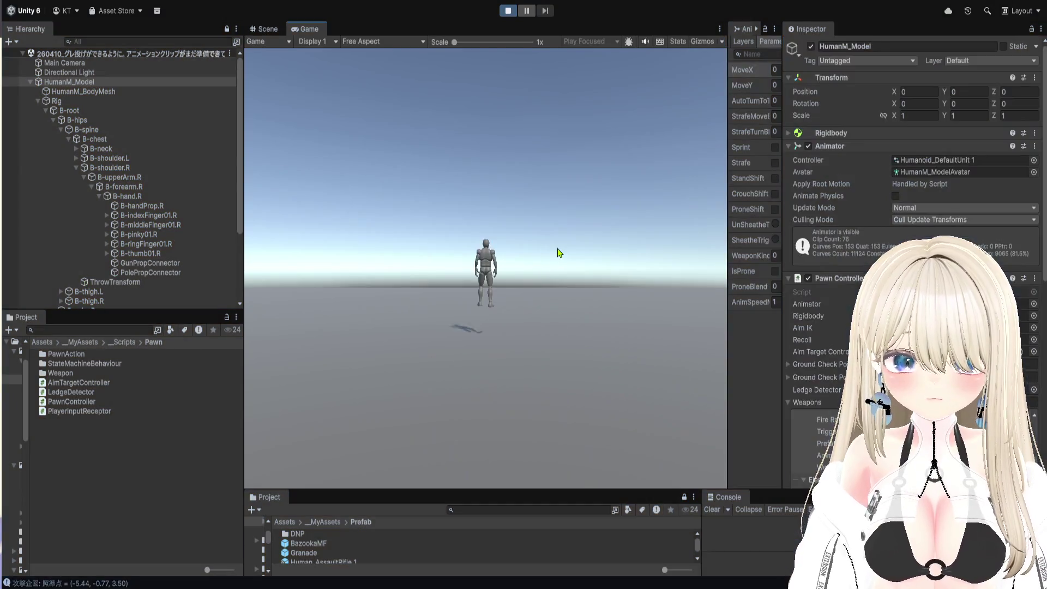
- Draw the pole weapon with key 4, pause, and zoom the Scene view onto the character's grip
{"action": "key", "text": "4"}
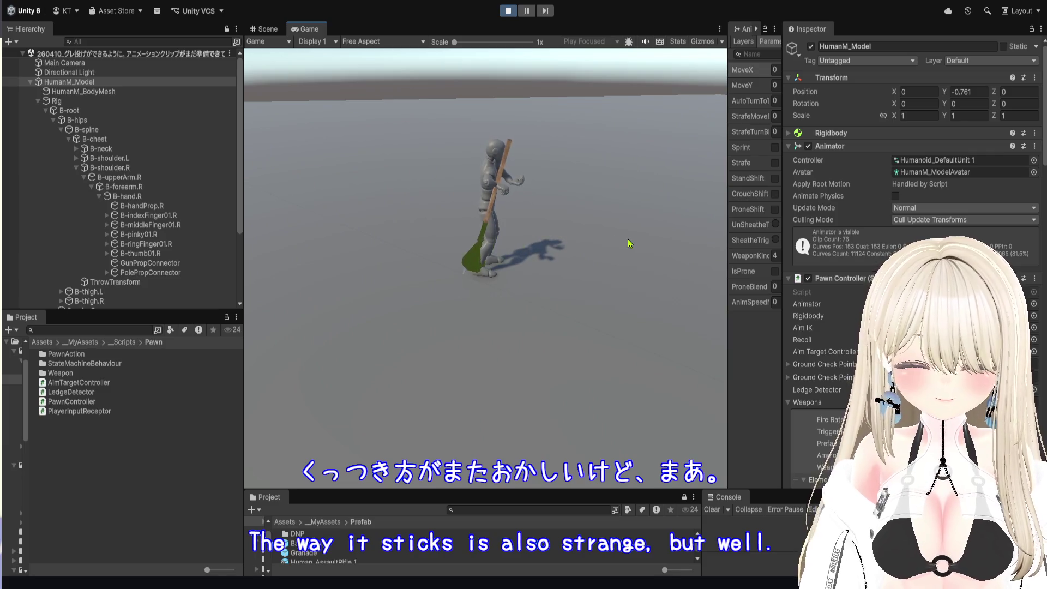
{"action": "left_click", "coordinate": [526, 10]}
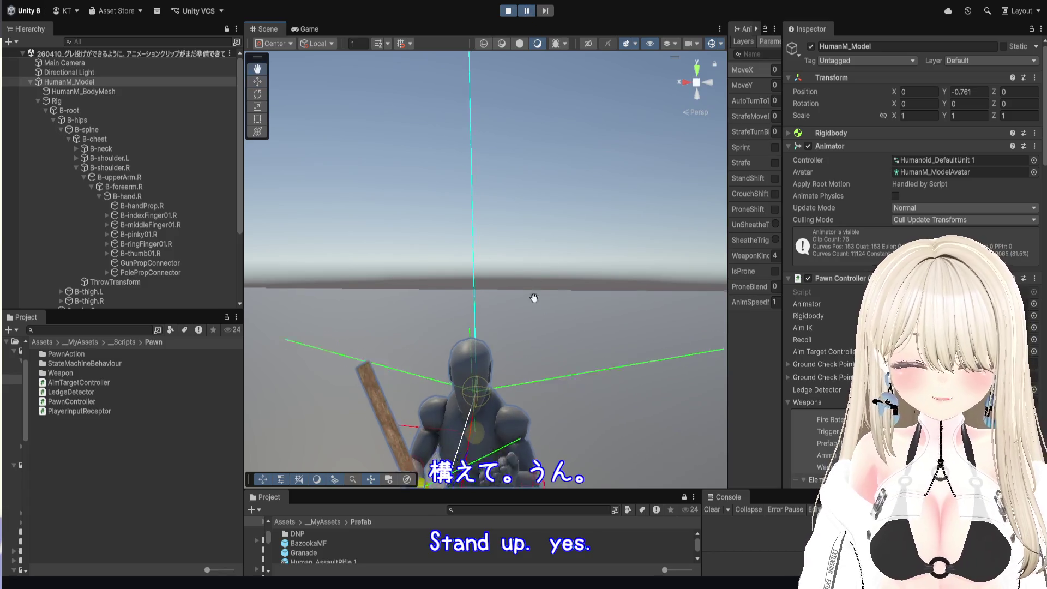
{"action": "scroll", "coordinate": [533, 311], "scroll_direction": "up", "scroll_amount": 10}
{"action": "left_click_drag", "start_coordinate": [496, 323], "coordinate": [488, 281]}
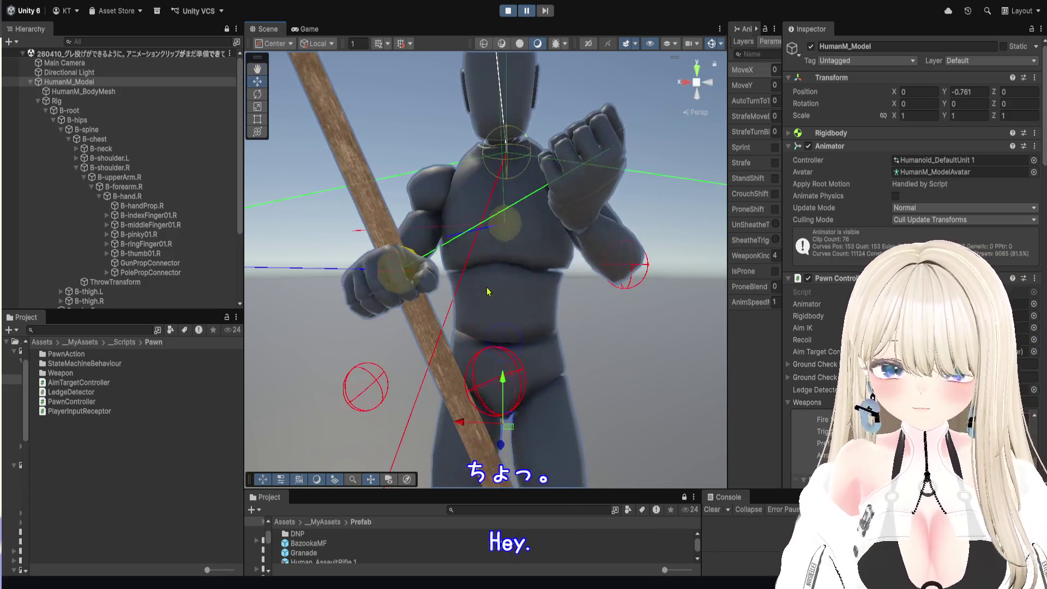
- Add a Direction Gizmo Drawer component to PolePropConnector
{"action": "left_click", "coordinate": [151, 273]}
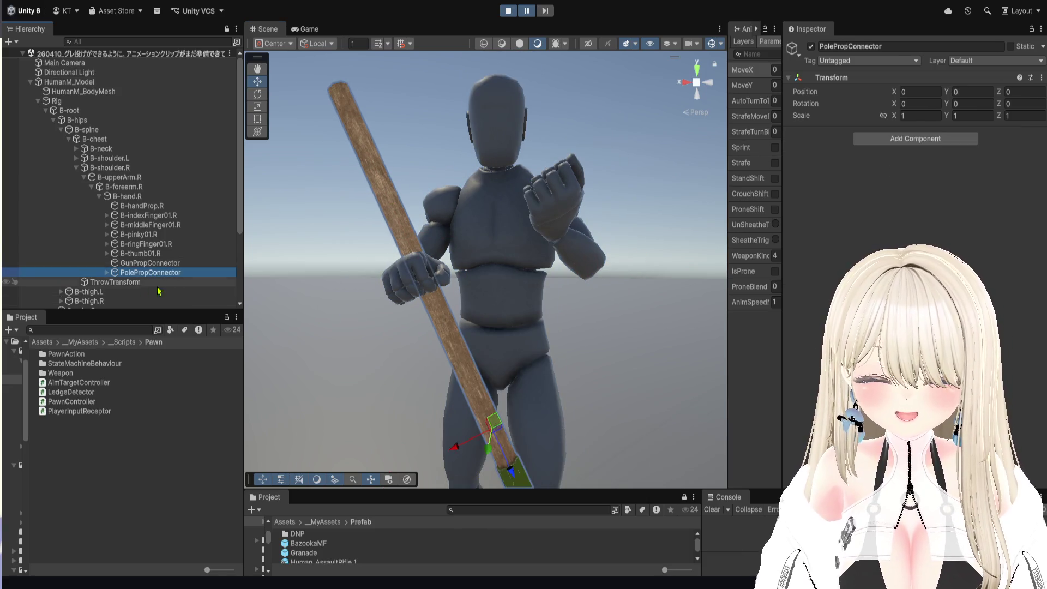
{"action": "left_click", "coordinate": [959, 156]}
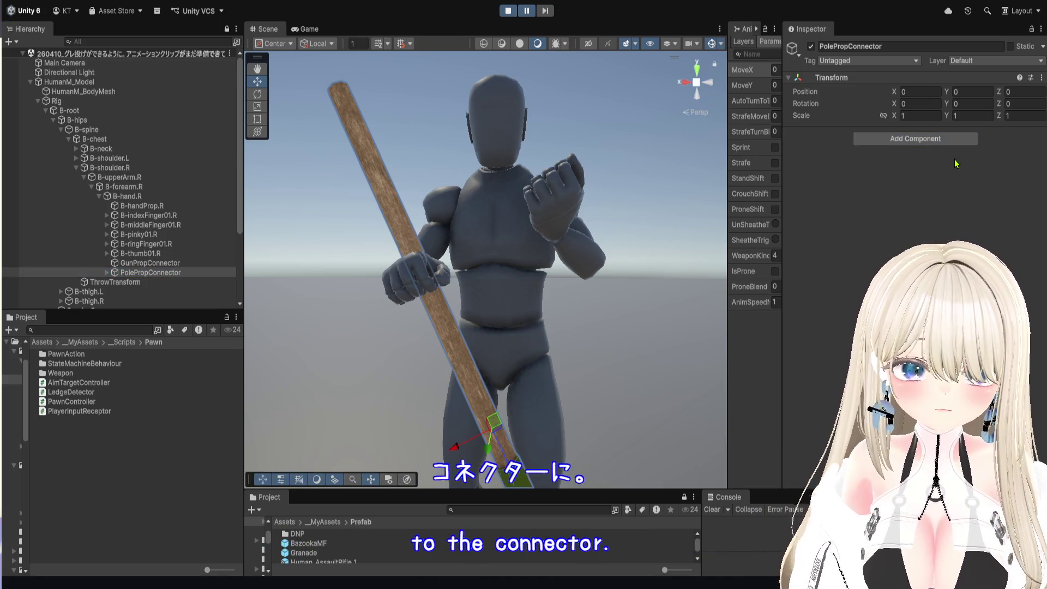
{"action": "key", "text": "ctrl+v"}
{"action": "scroll", "coordinate": [473, 233], "scroll_direction": "up", "scroll_amount": 2}
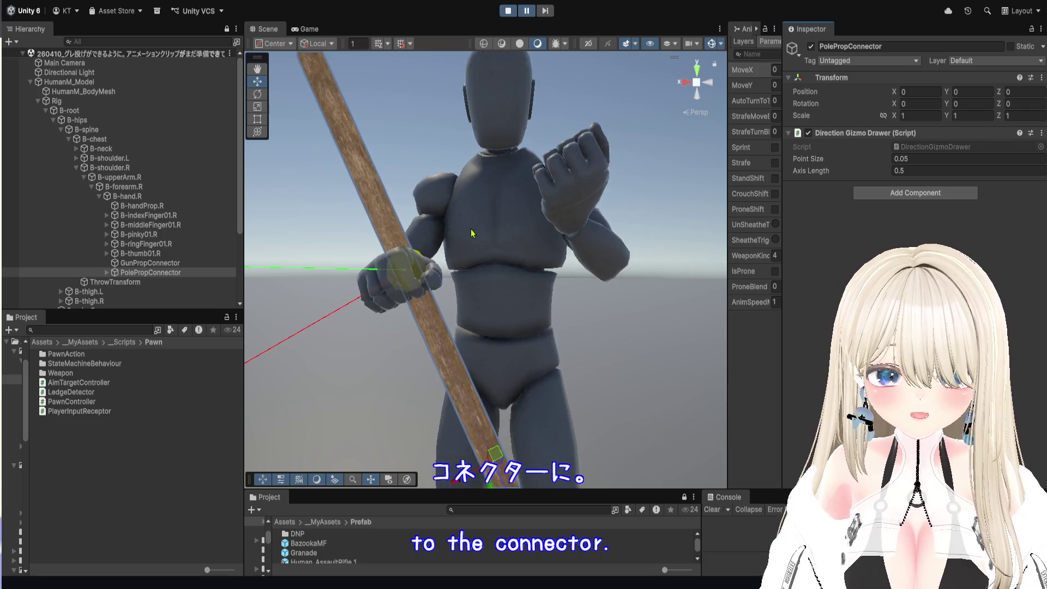
{"action": "scroll", "coordinate": [473, 233], "scroll_direction": "up", "scroll_amount": 2}
{"action": "mouse_move", "coordinate": [473, 234]}
{"action": "left_mouse_down"}
{"action": "mouse_move", "coordinate": [502, 229]}
{"action": "mouse_move", "coordinate": [586, 267]}
{"action": "mouse_move", "coordinate": [535, 271]}
{"action": "mouse_move", "coordinate": [554, 319]}
{"action": "mouse_move", "coordinate": [573, 280]}
{"action": "mouse_move", "coordinate": [584, 297]}
{"action": "mouse_move", "coordinate": [540, 279]}
{"action": "mouse_move", "coordinate": [518, 142]}
{"action": "mouse_move", "coordinate": [563, 236]}
{"action": "left_mouse_up"}
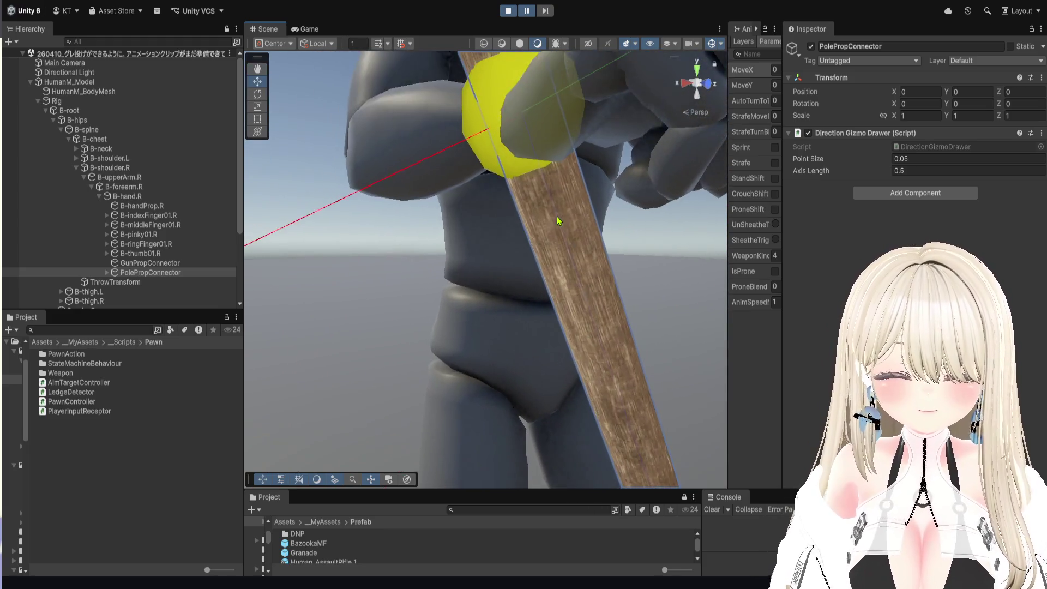
{"action": "scroll", "coordinate": [559, 221], "scroll_direction": "down", "scroll_amount": 5}
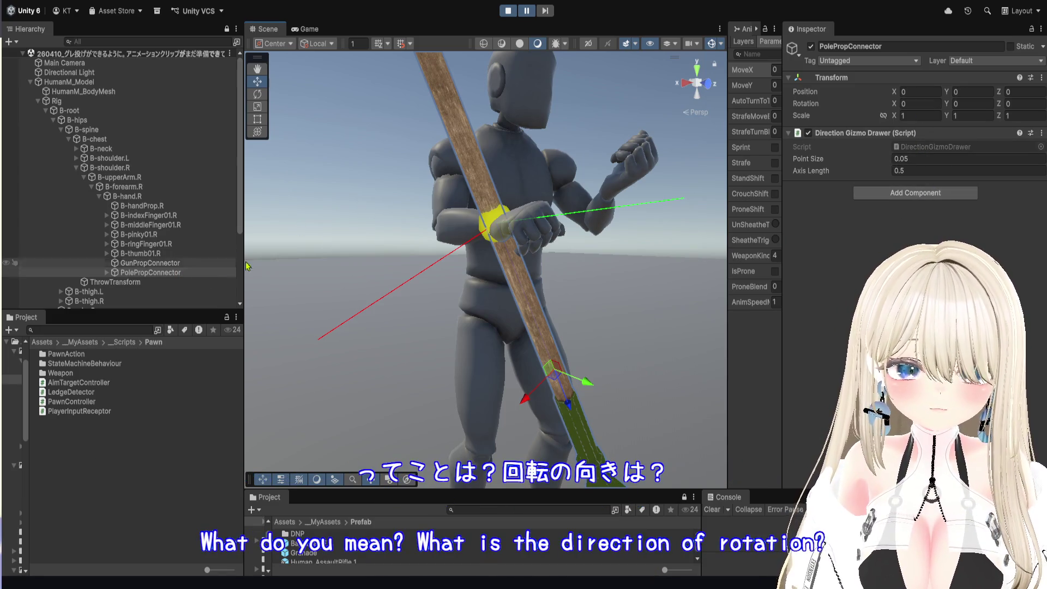
- Set PolePropConnector's Y rotation to -90 and orbit to check the pole in the hand
{"action": "left_click", "coordinate": [975, 104]}
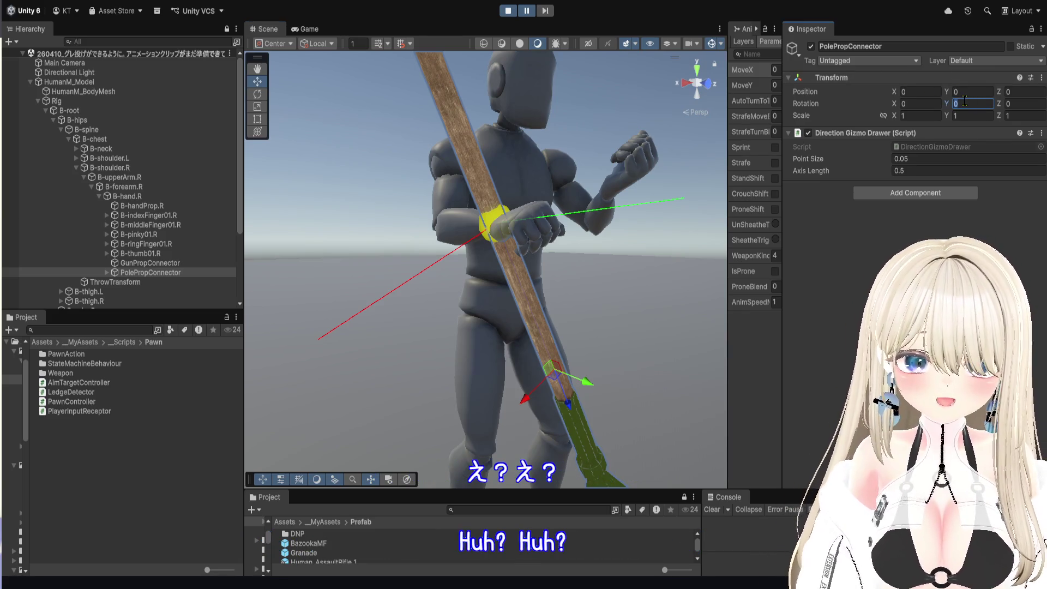
{"action": "type", "text": "90"}
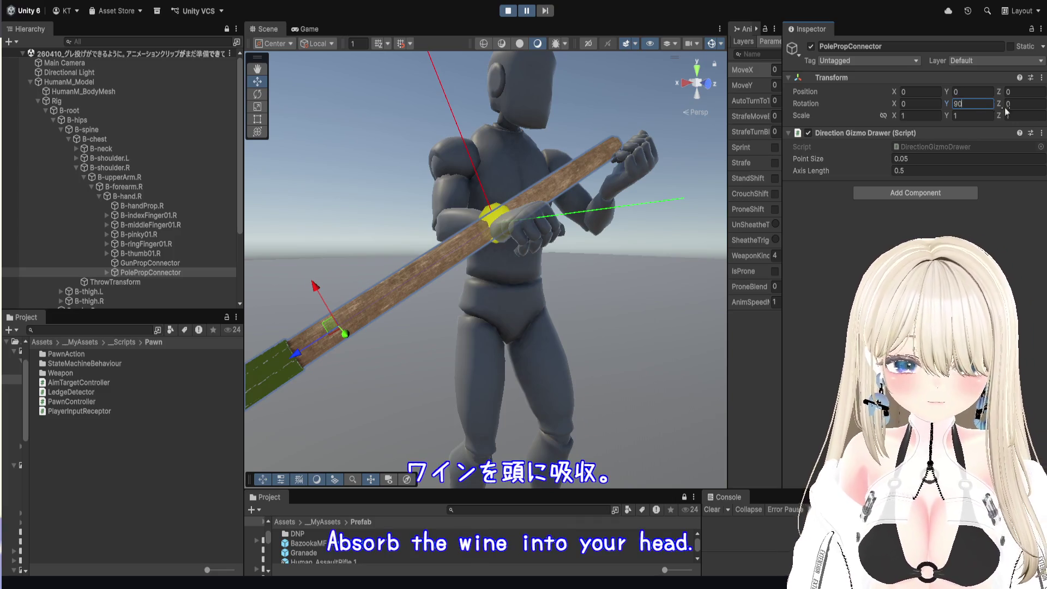
{"action": "key", "text": "Home"}
{"action": "type", "text": "-"}
{"action": "key", "text": "Return"}
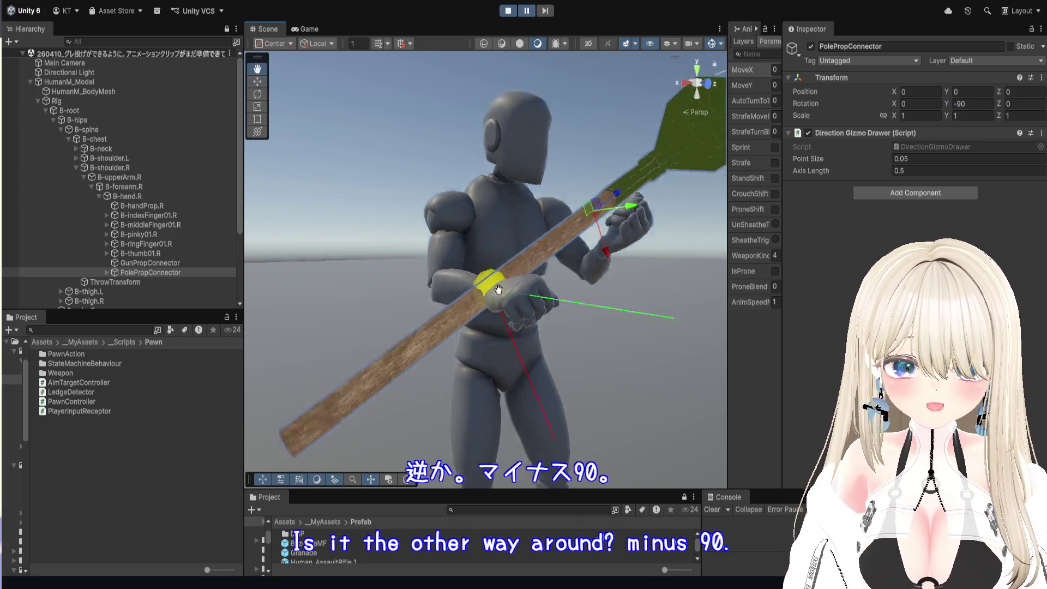
{"action": "scroll", "coordinate": [468, 326], "scroll_direction": "up", "scroll_amount": 5}
{"action": "left_click_drag", "start_coordinate": [468, 326], "coordinate": [569, 328]}
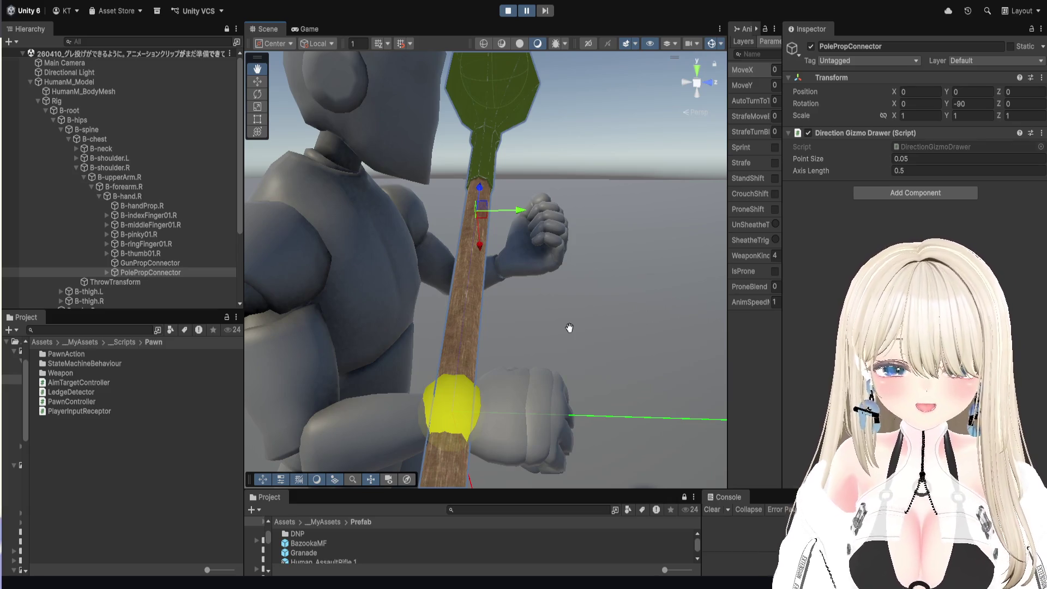
- Move PolePropConnector to Position Y 0.111 and Z 0.038 so the pole sits in the fist
{"action": "left_click", "coordinate": [107, 272]}
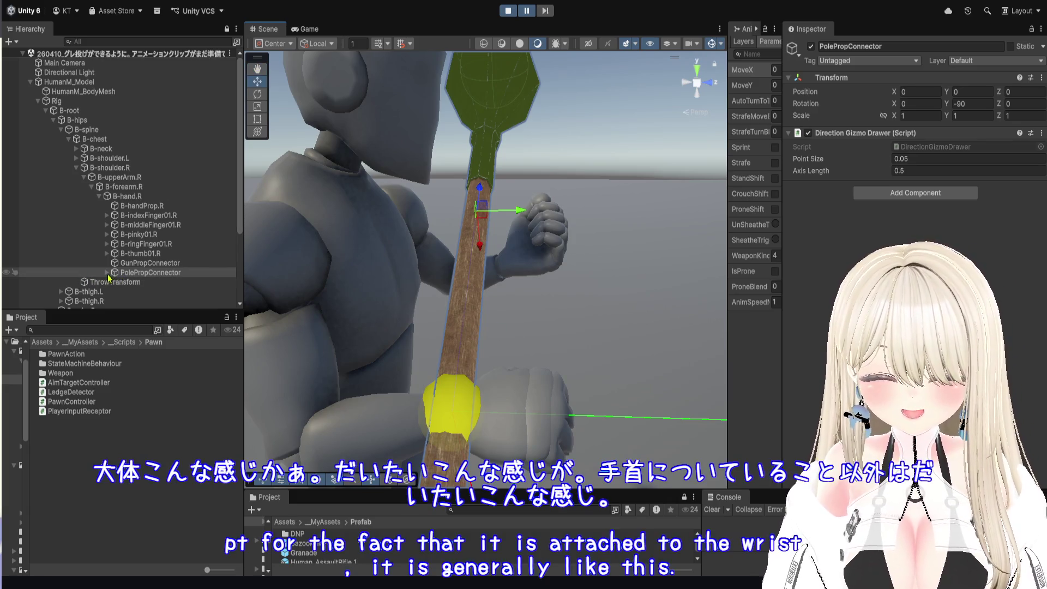
{"action": "left_click_drag", "start_coordinate": [587, 206], "coordinate": [593, 185]}
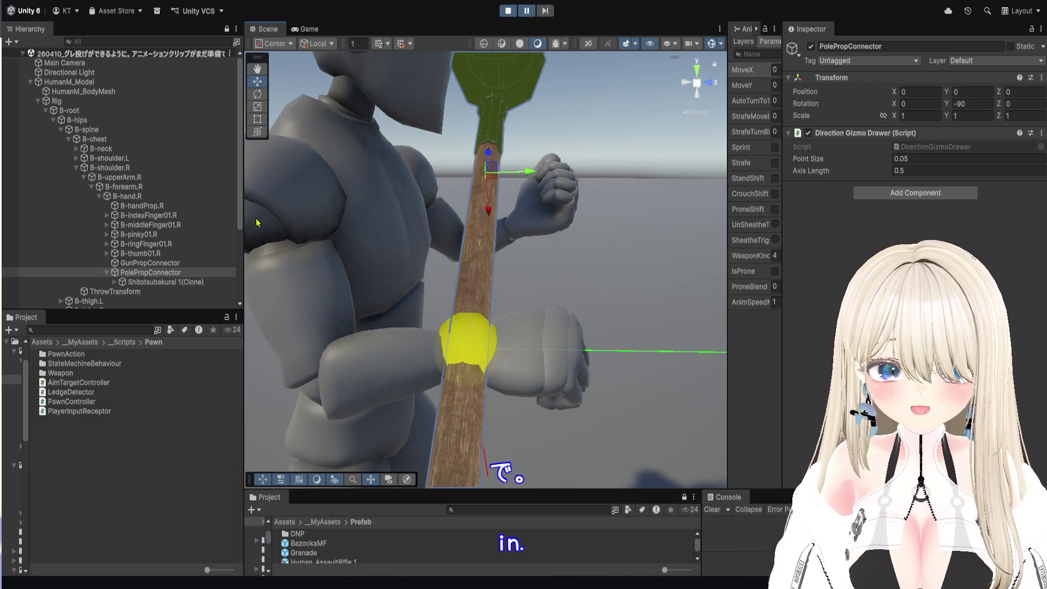
{"action": "mouse_move", "coordinate": [530, 174]}
{"action": "left_mouse_down"}
{"action": "mouse_move", "coordinate": [574, 181]}
{"action": "mouse_move", "coordinate": [544, 234]}
{"action": "mouse_move", "coordinate": [519, 214]}
{"action": "left_mouse_up"}
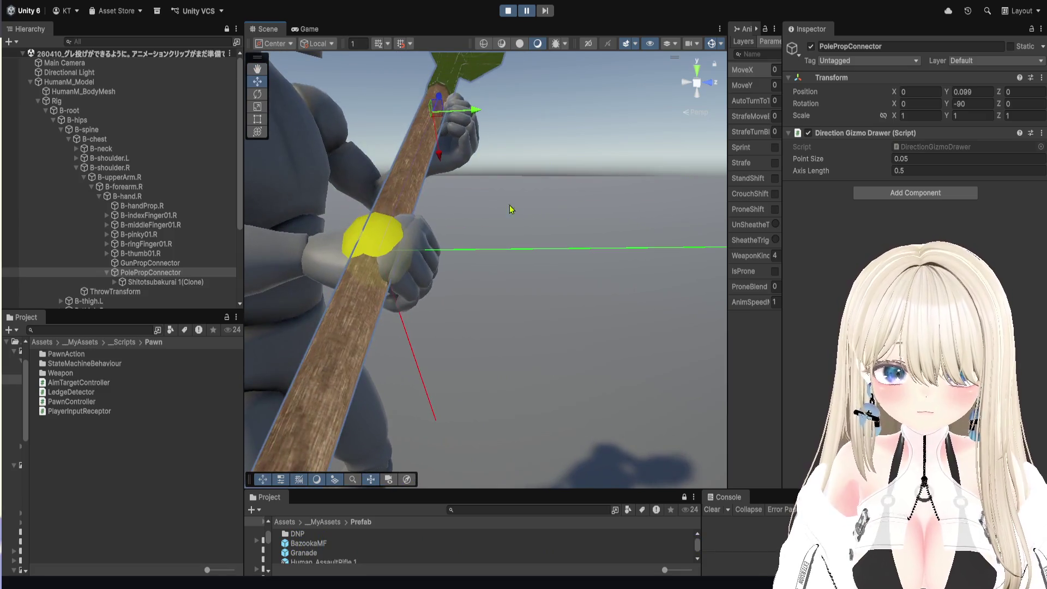
{"action": "mouse_move", "coordinate": [440, 153]}
{"action": "left_mouse_down"}
{"action": "mouse_move", "coordinate": [447, 170]}
{"action": "mouse_move", "coordinate": [467, 128]}
{"action": "mouse_move", "coordinate": [505, 238]}
{"action": "left_mouse_up"}
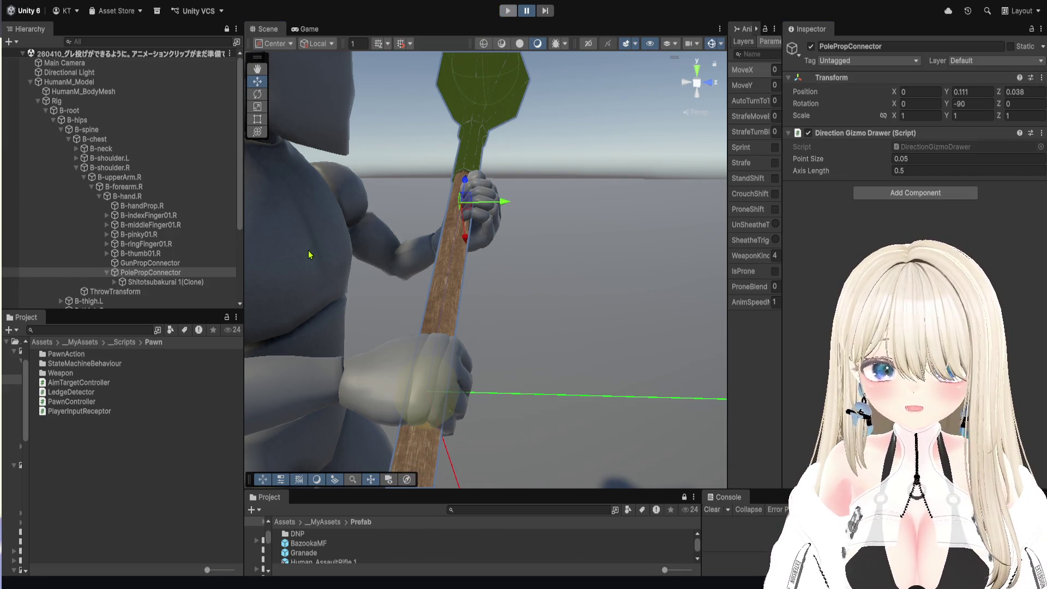
- Exit play mode and start the game again
{"action": "key", "text": "ctrl+p"}
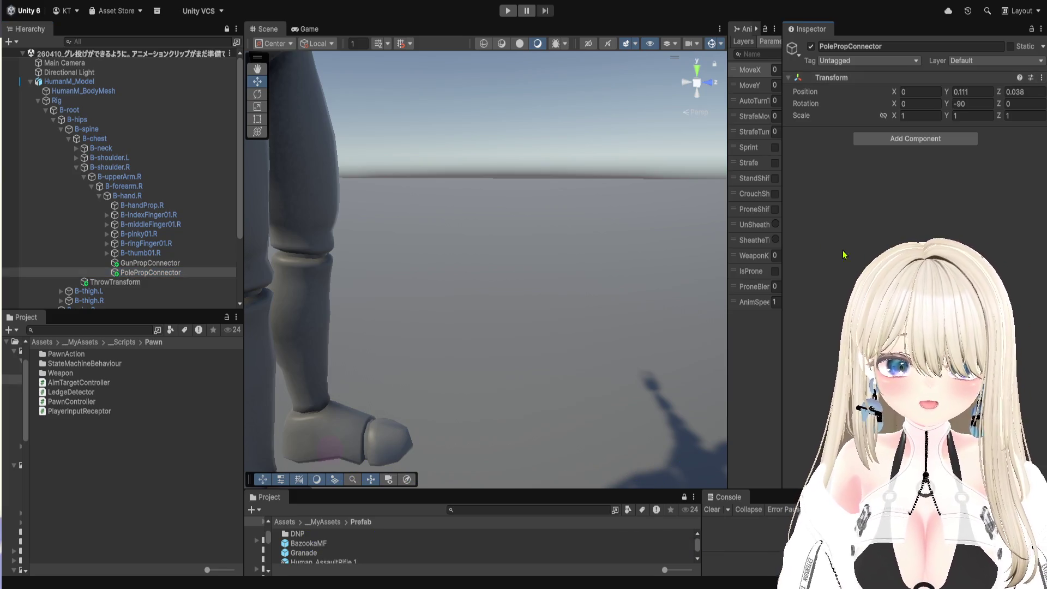
{"action": "scroll", "coordinate": [451, 196], "scroll_direction": "down", "scroll_amount": 10}
{"action": "left_click", "coordinate": [511, 15]}
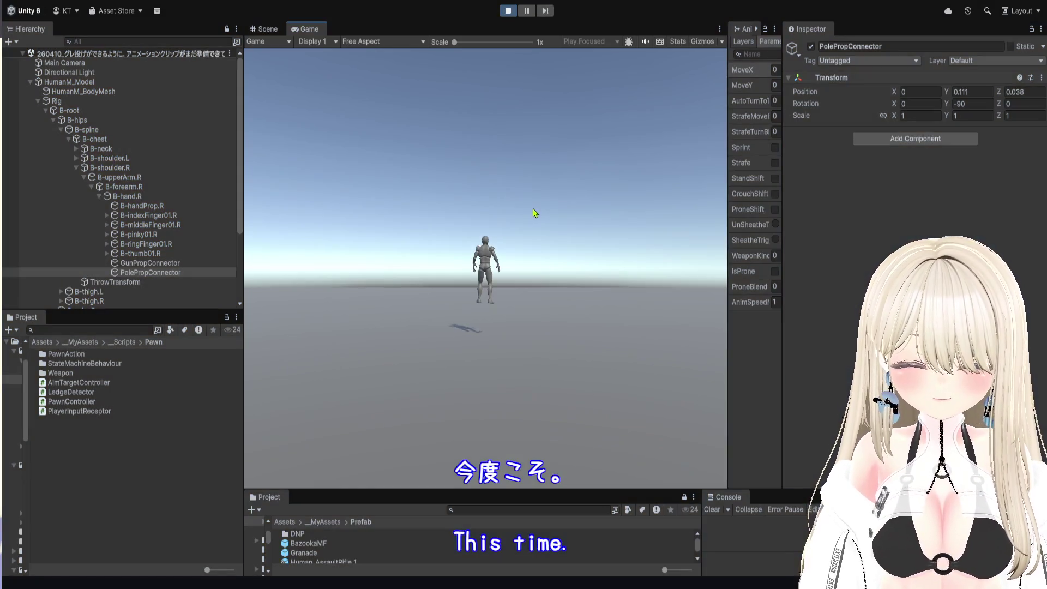
- Equip the pole with key 4, aim it four times, then collapse HumanM_Model in the Hierarchy
{"action": "key", "text": "4"}
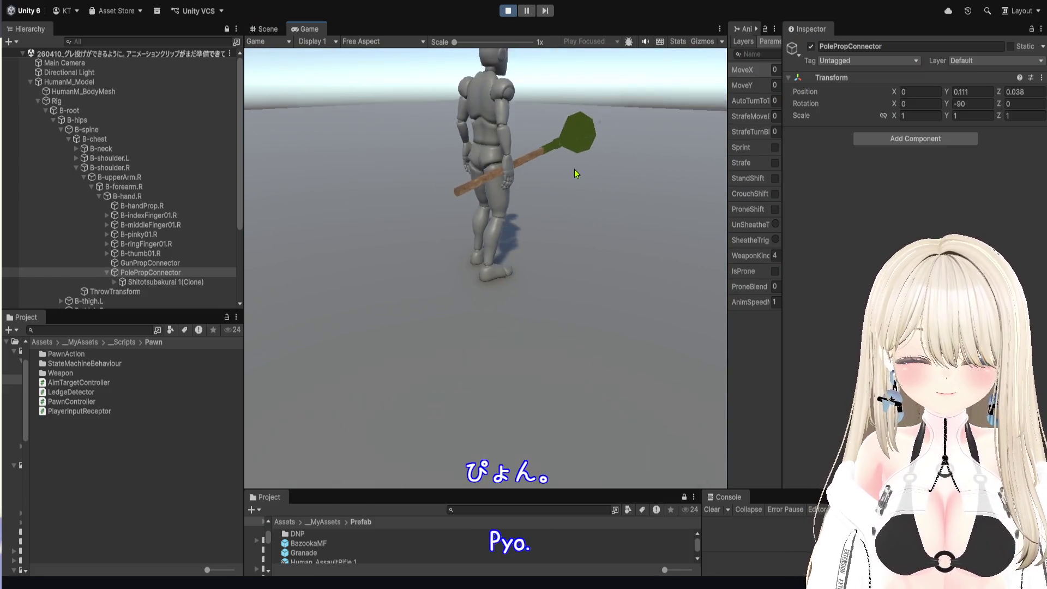
{"action": "right_click", "coordinate": [603, 148]}
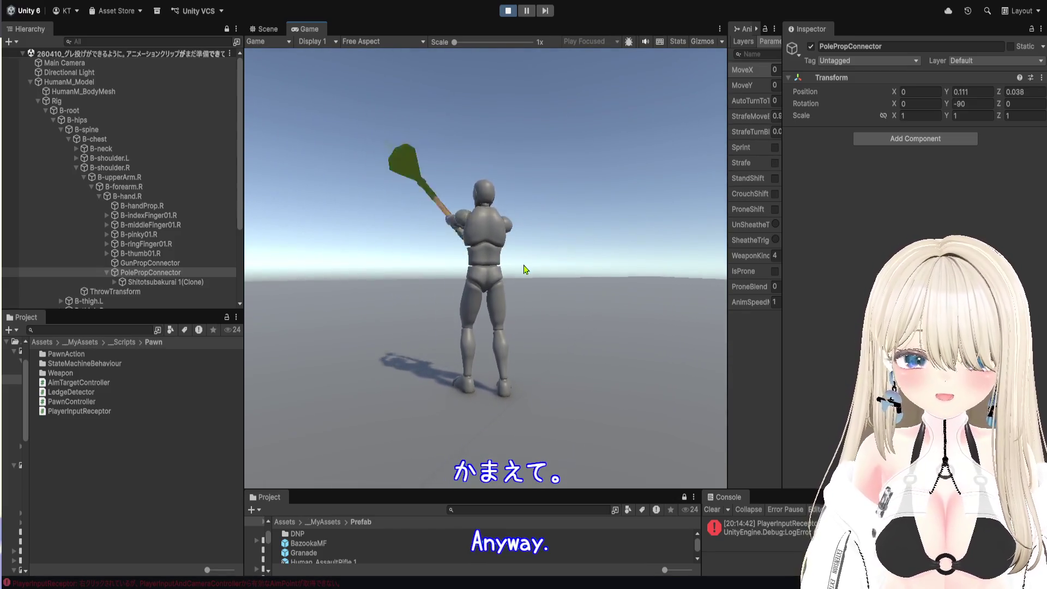
{"action": "right_click", "coordinate": [431, 268]}
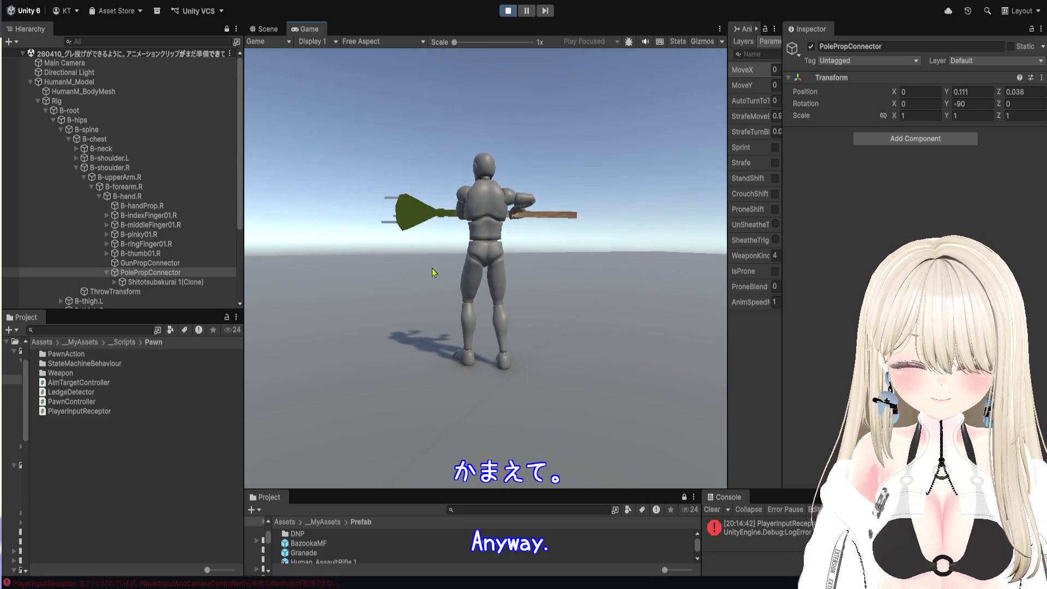
{"action": "right_click", "coordinate": [523, 252]}
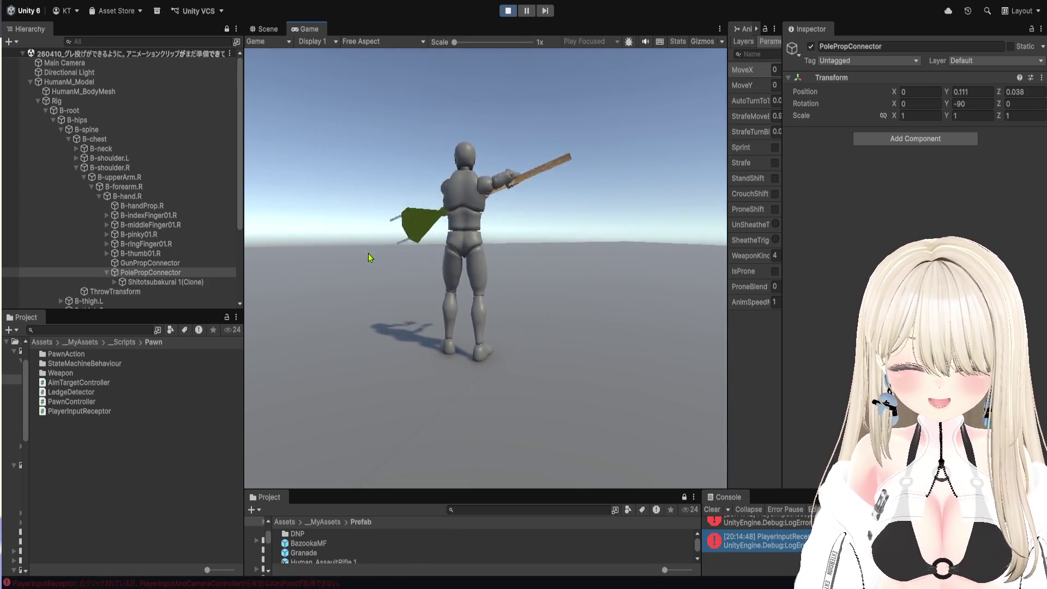
{"action": "right_click", "coordinate": [525, 264]}
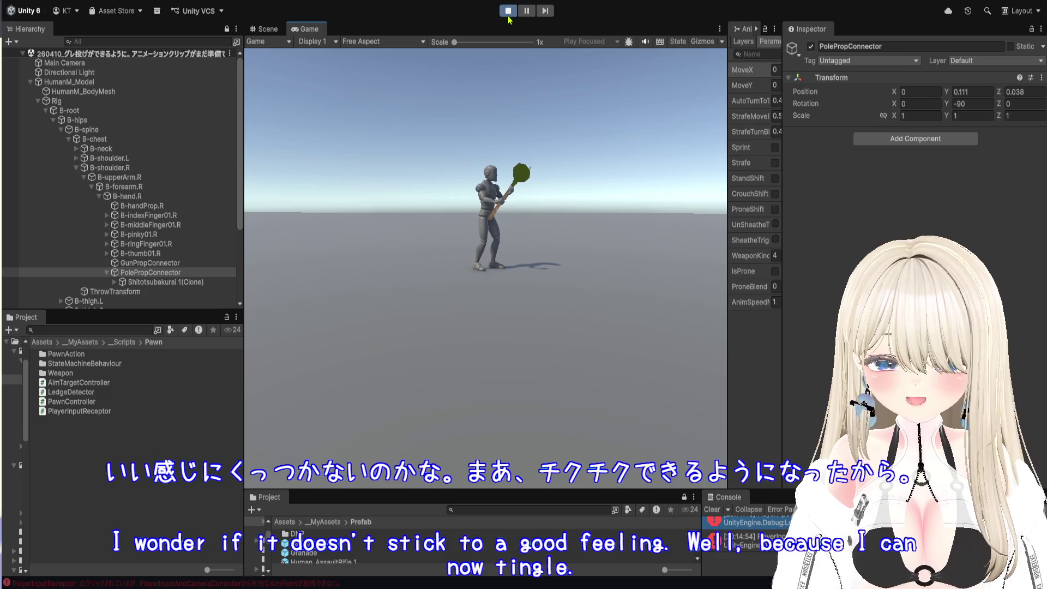
{"action": "left_click", "coordinate": [30, 82]}
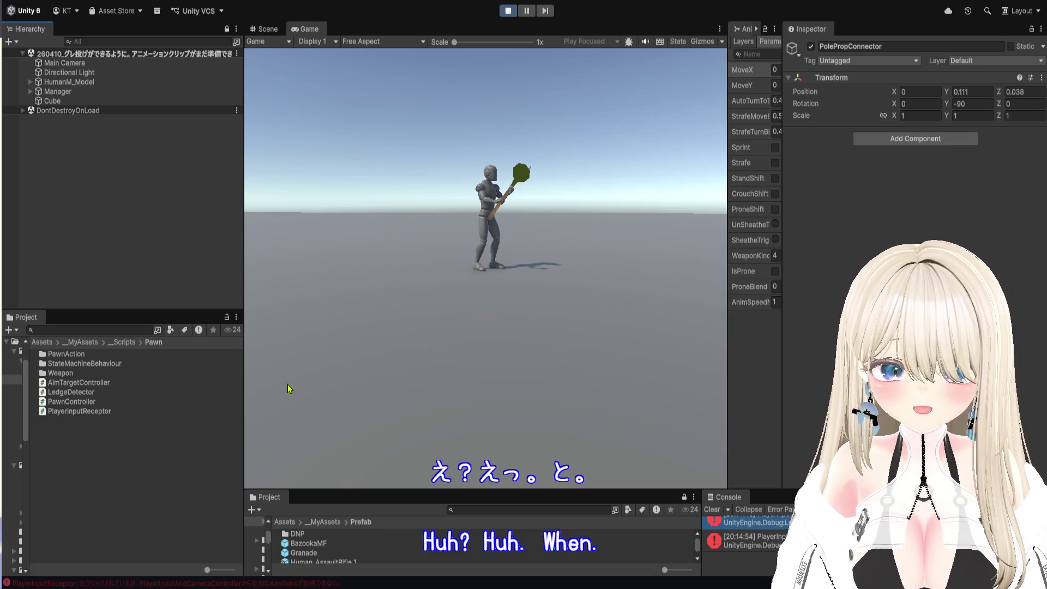
- Duplicate the Cube to create Cube (1)
{"action": "key", "text": "ctrl+v"}
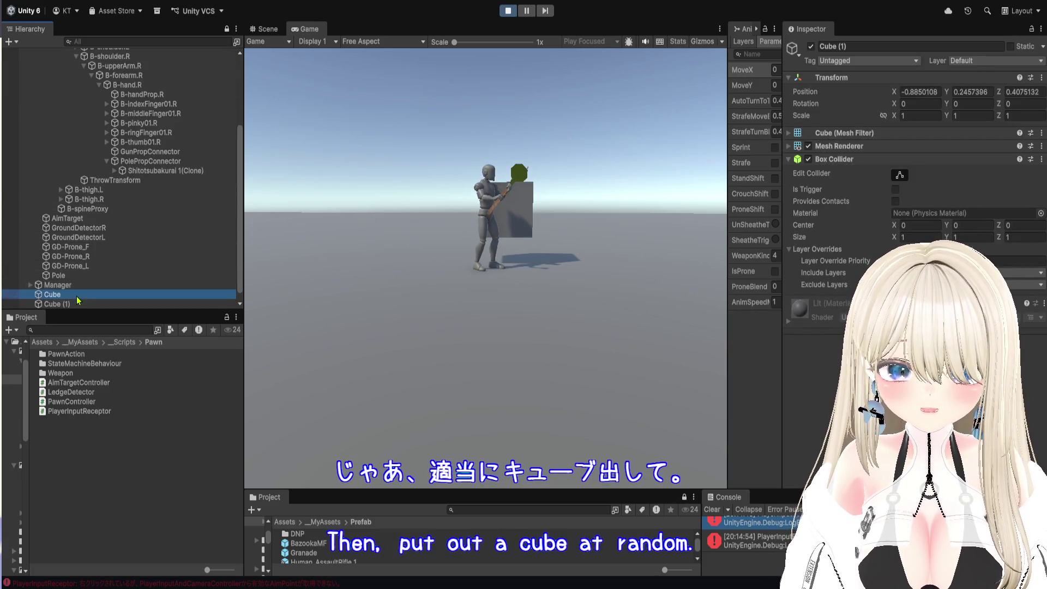
{"action": "left_click", "coordinate": [78, 303]}
{"action": "left_click", "coordinate": [534, 221]}
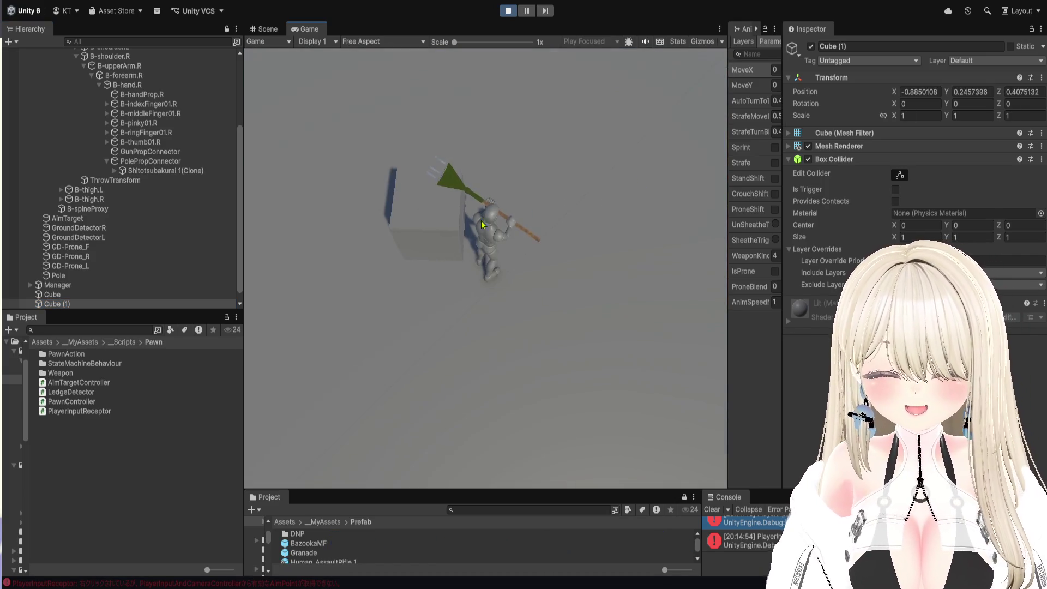
{"action": "left_click", "coordinate": [85, 296]}
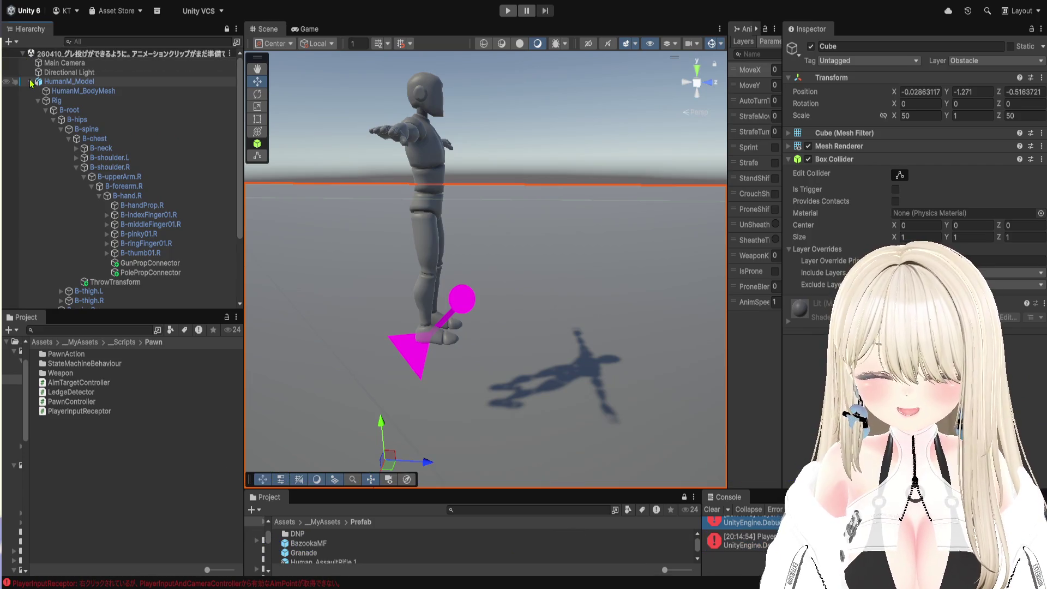
{"action": "left_click", "coordinate": [30, 81]}
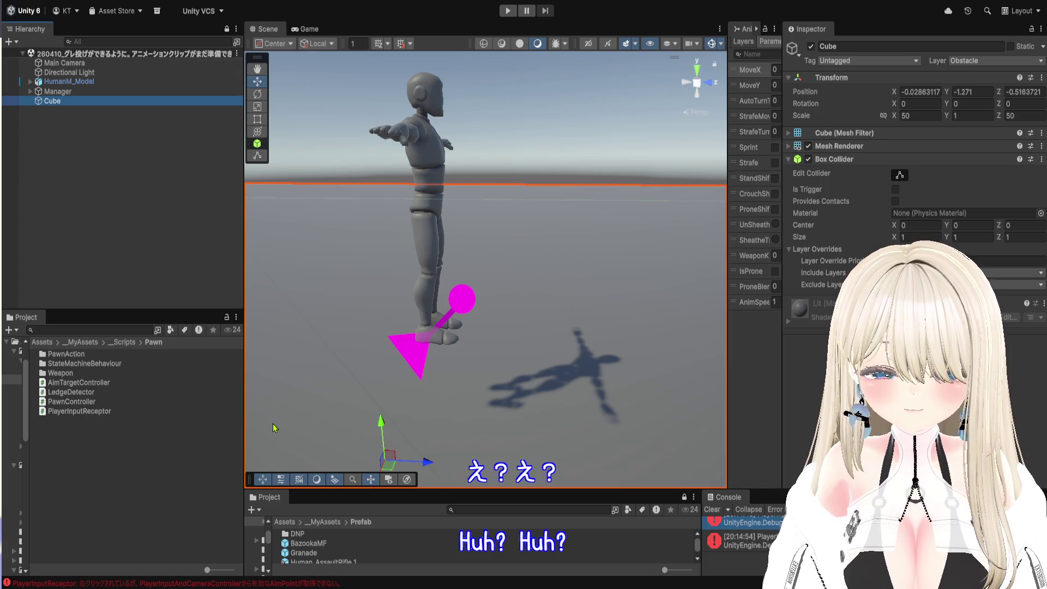
- Move Cube (1) along Z, scale it to 3×3×1 as a wall, and start the game
{"action": "mouse_move", "coordinate": [501, 270]}
{"action": "left_mouse_down"}
{"action": "mouse_move", "coordinate": [591, 277]}
{"action": "mouse_move", "coordinate": [604, 326]}
{"action": "left_mouse_up"}
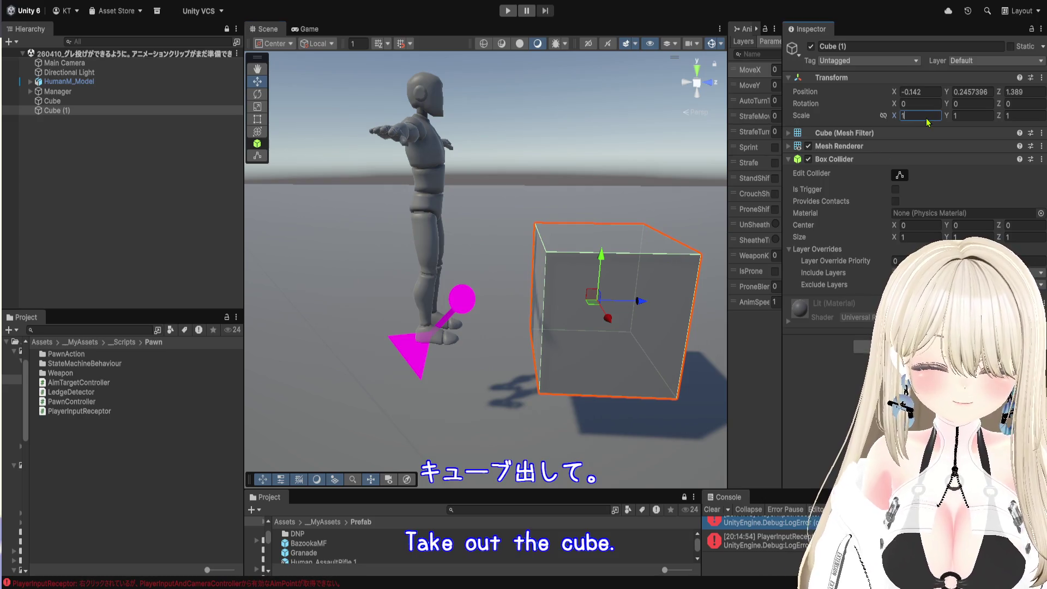
{"action": "type", "text": "2"}
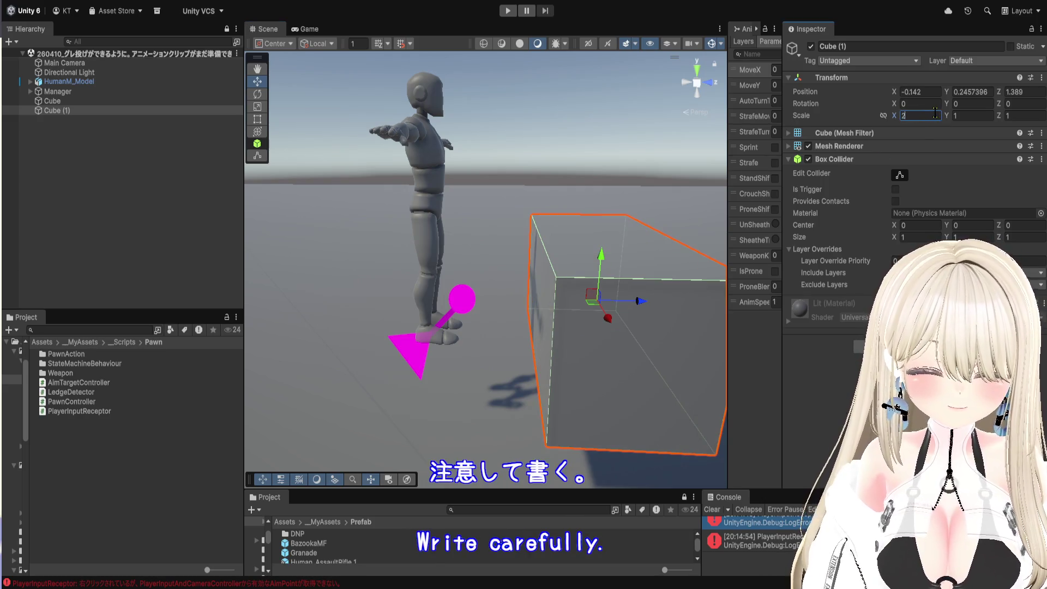
{"action": "type", "text": "33"}
{"action": "left_click_drag", "start_coordinate": [491, 305], "coordinate": [414, 287]}
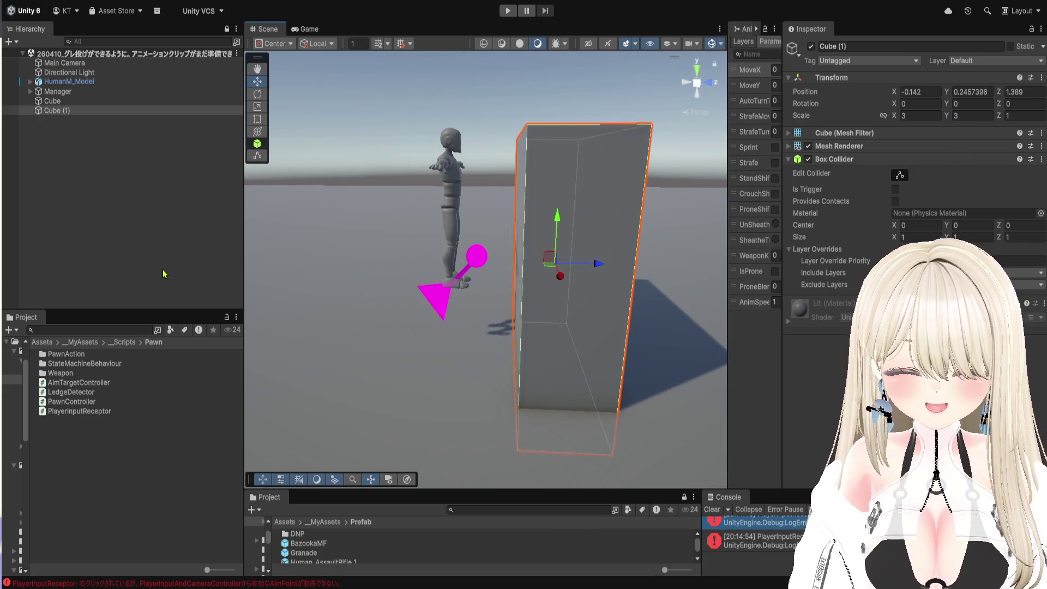
{"action": "left_click", "coordinate": [163, 274]}
{"action": "mouse_move", "coordinate": [489, 272]}
{"action": "left_mouse_down"}
{"action": "mouse_move", "coordinate": [381, 265]}
{"action": "mouse_move", "coordinate": [561, 269]}
{"action": "left_mouse_up"}
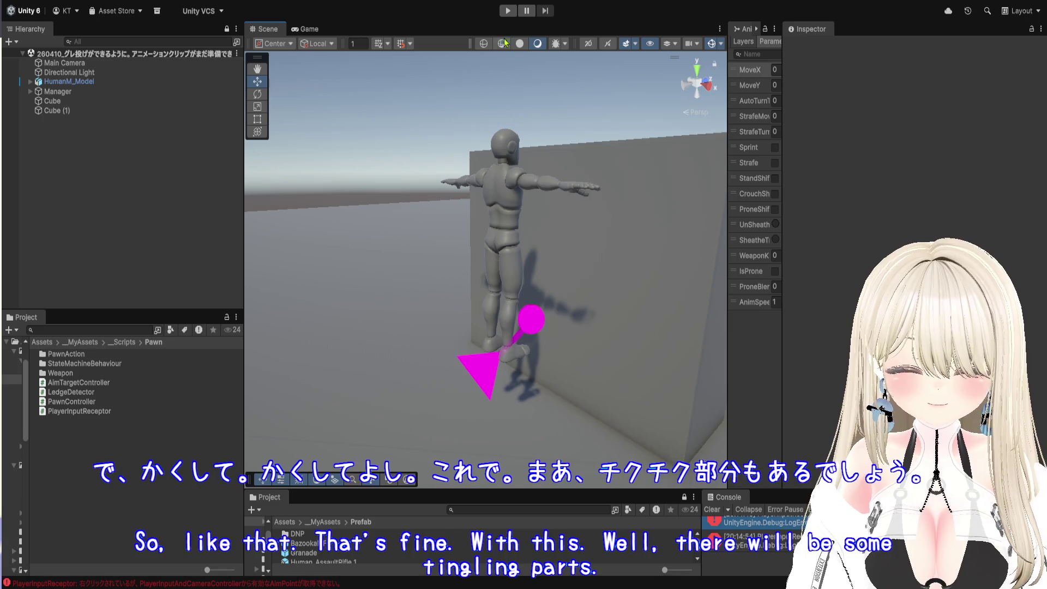
{"action": "left_click", "coordinate": [512, 15]}
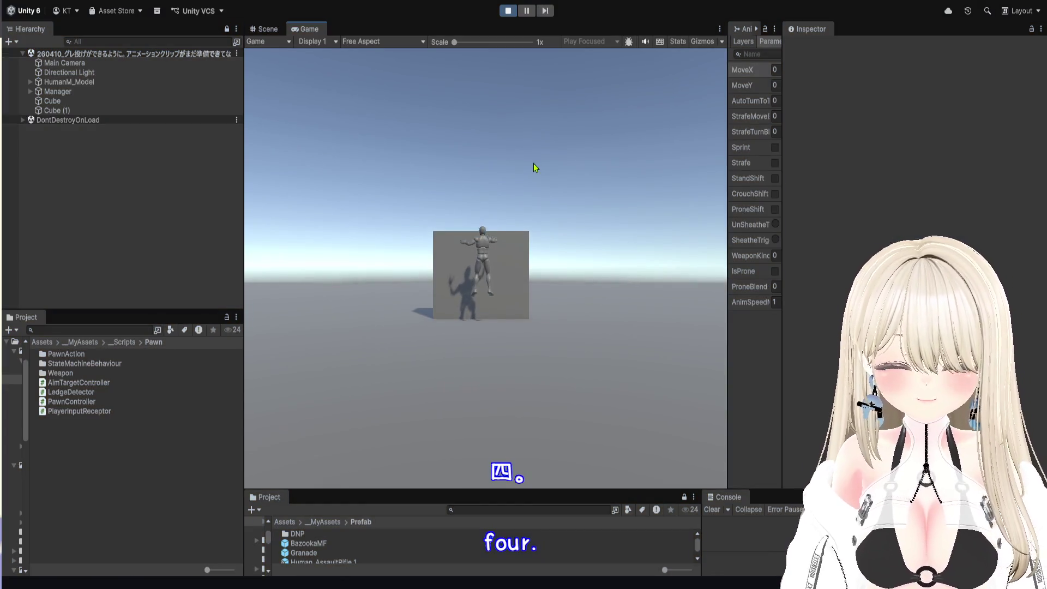
- Walk the humanoid around, equip the pole weapon, and face the wall cube
{"action": "key", "text": "s"}
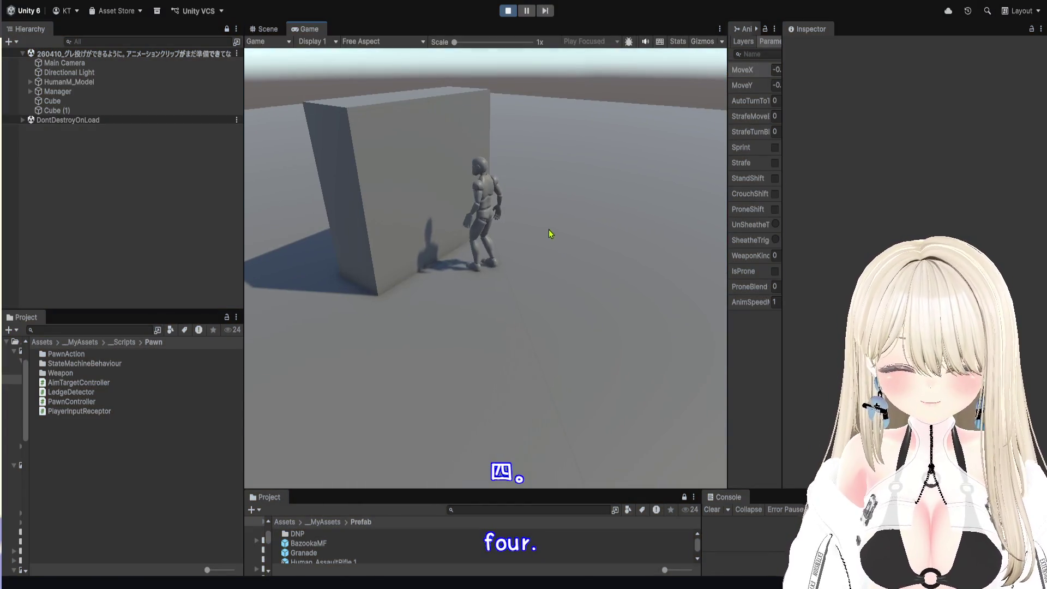
{"action": "key", "text": "s"}
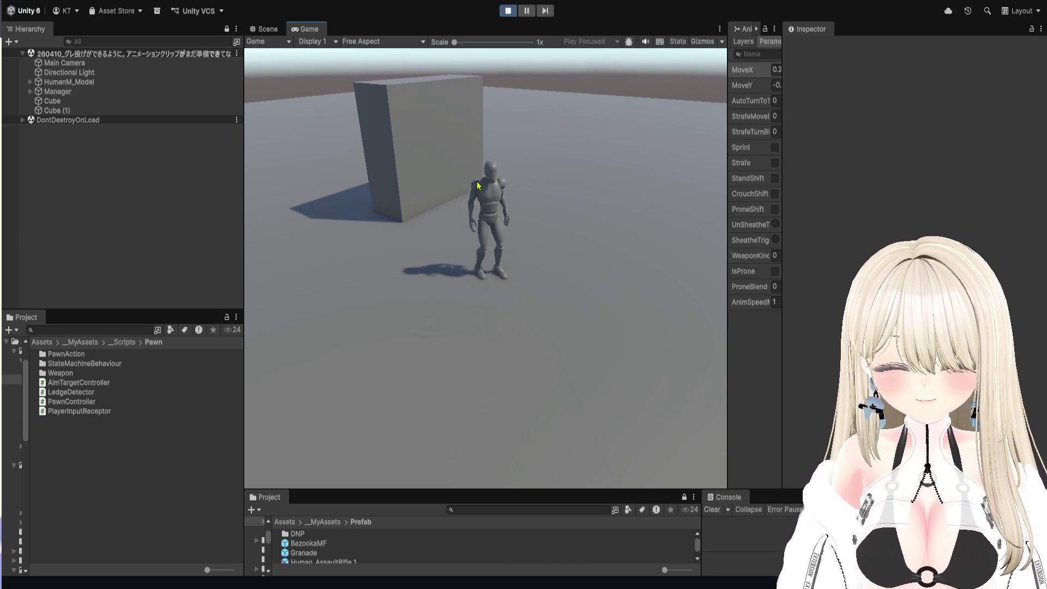
{"action": "key", "text": "4"}
{"action": "key", "text": "s"}
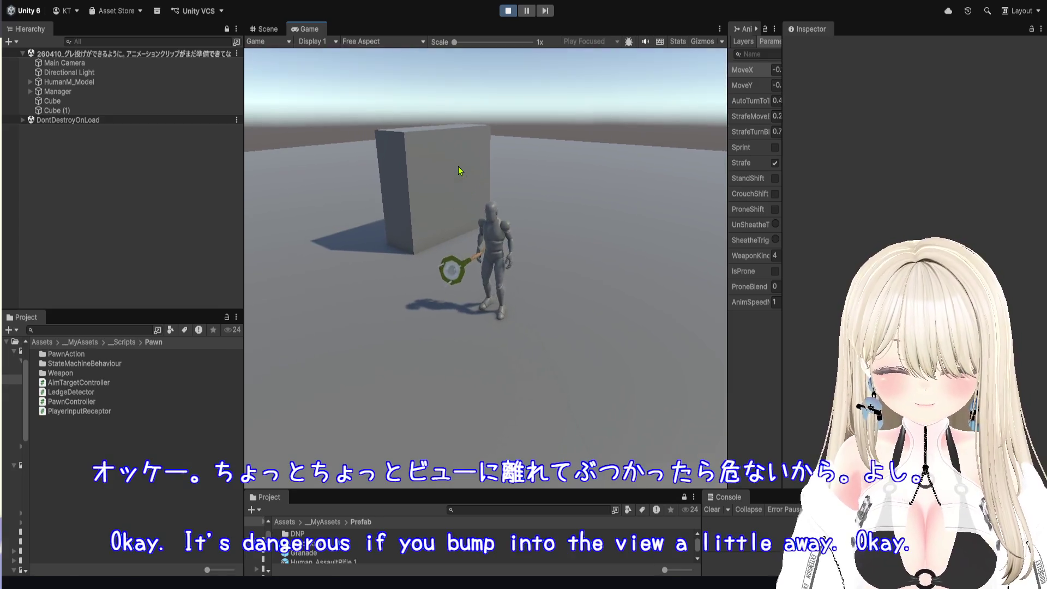
{"action": "key", "text": "w"}
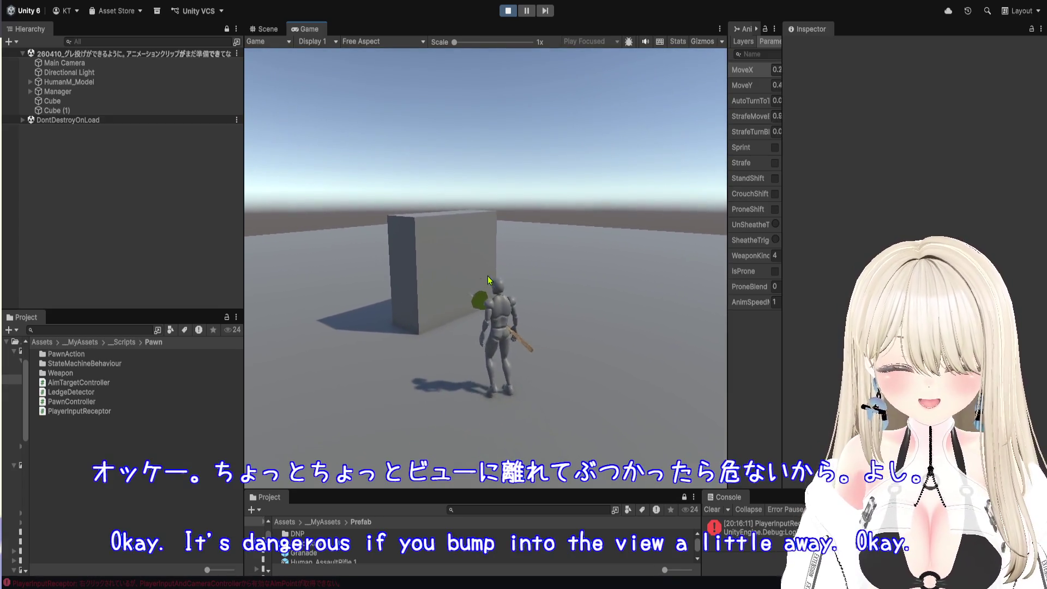
{"action": "key", "text": "a"}
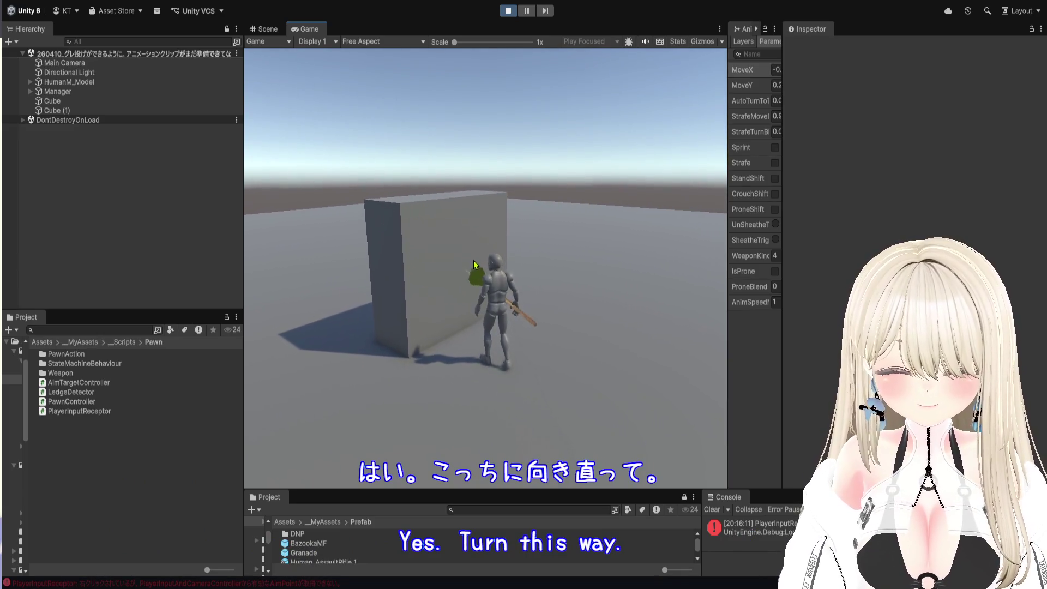
- Aim and strike the wall with the pole, sprint away, then stop the game
{"action": "right_click", "coordinate": [462, 260]}
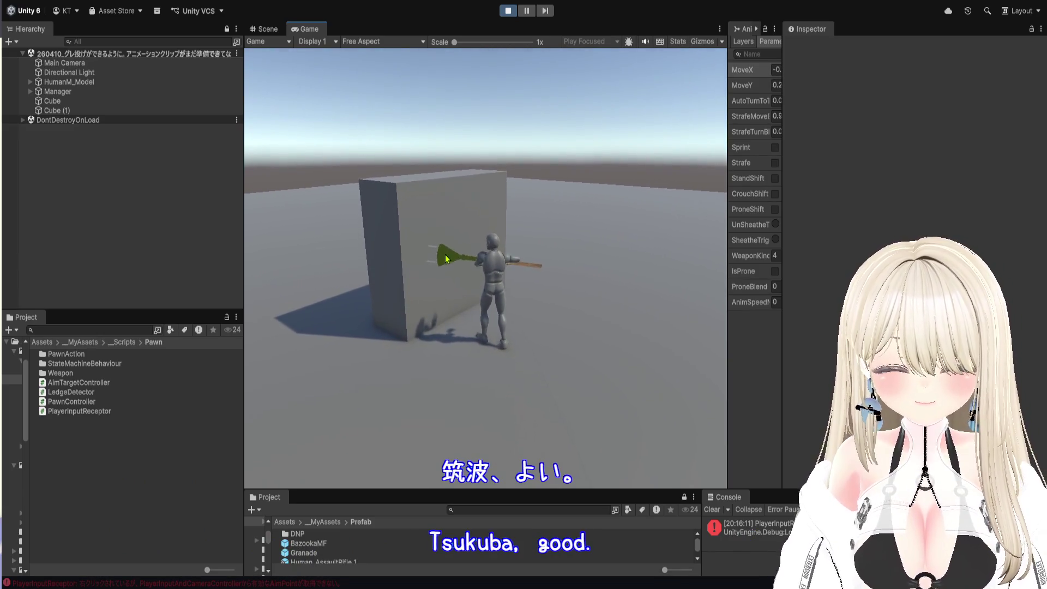
{"action": "left_click", "coordinate": [446, 257]}
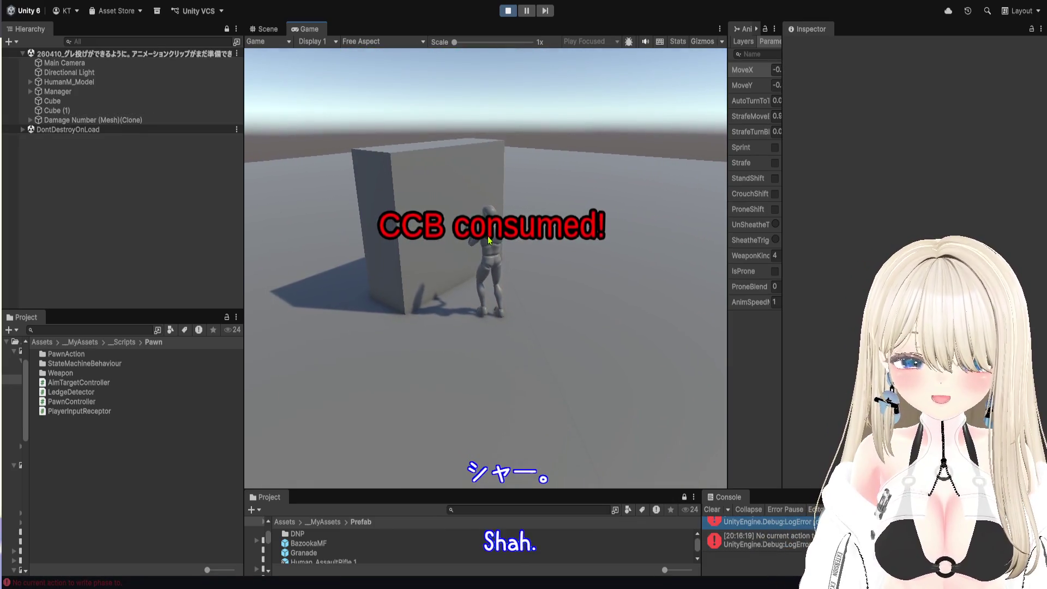
{"action": "key", "text": "shift+w"}
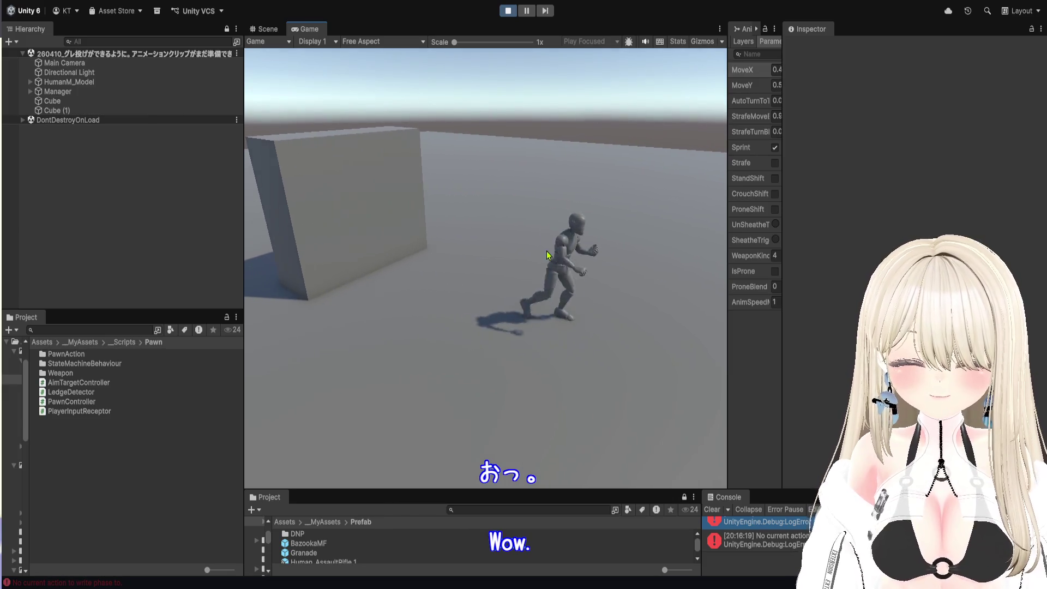
{"action": "key", "text": "s"}
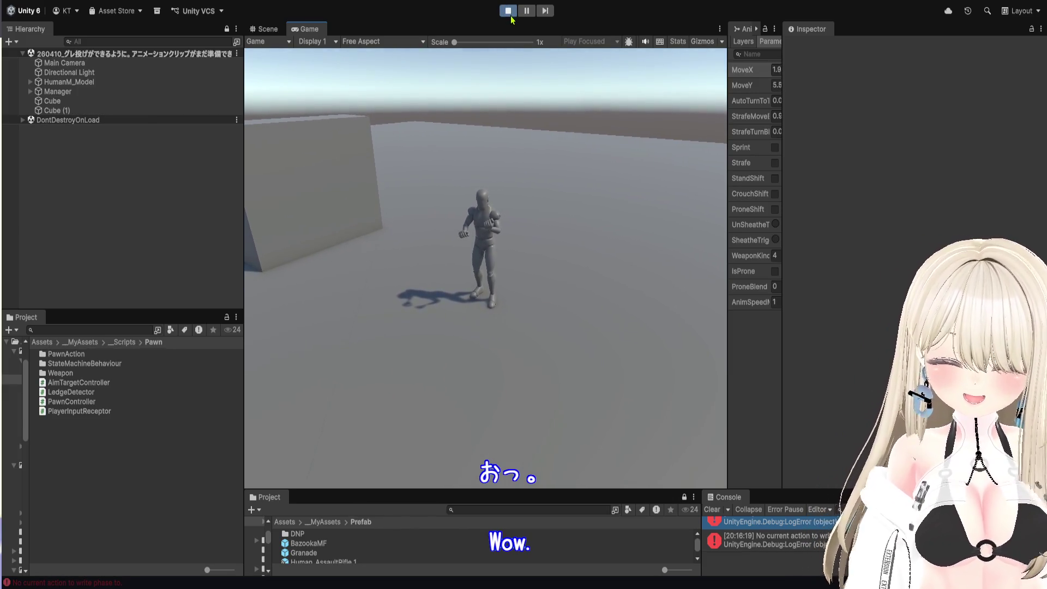
{"action": "left_click", "coordinate": [508, 11]}
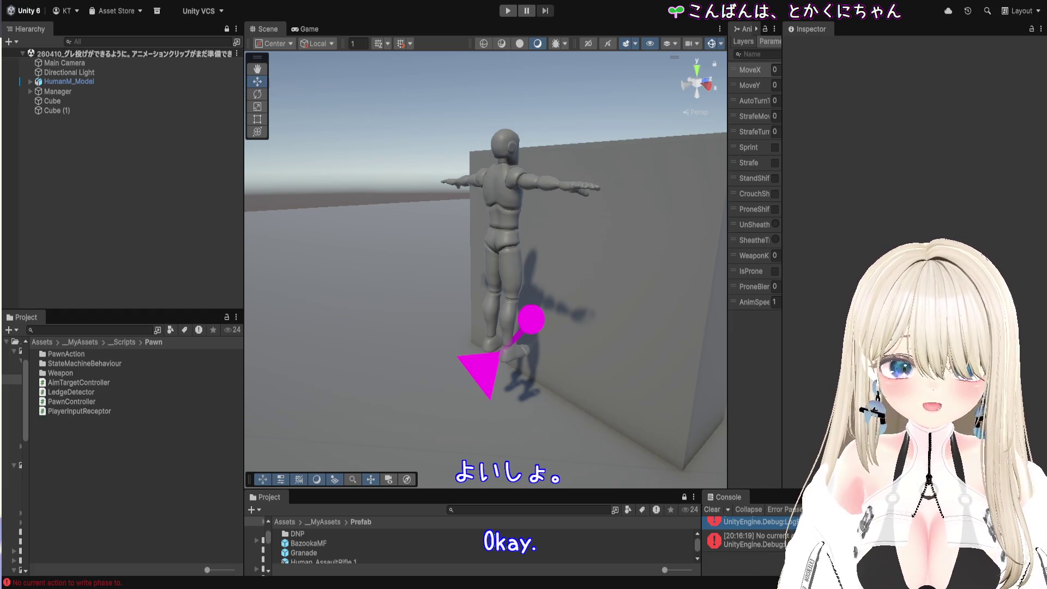
- Widen the Animator graph, enlarge the Project panel, and open the Shitotsubakurai 1 prefab
{"action": "mouse_move", "coordinate": [791, 492]}
{"action": "left_mouse_down"}
{"action": "mouse_move", "coordinate": [786, 381]}
{"action": "mouse_move", "coordinate": [785, 496]}
{"action": "left_mouse_up"}
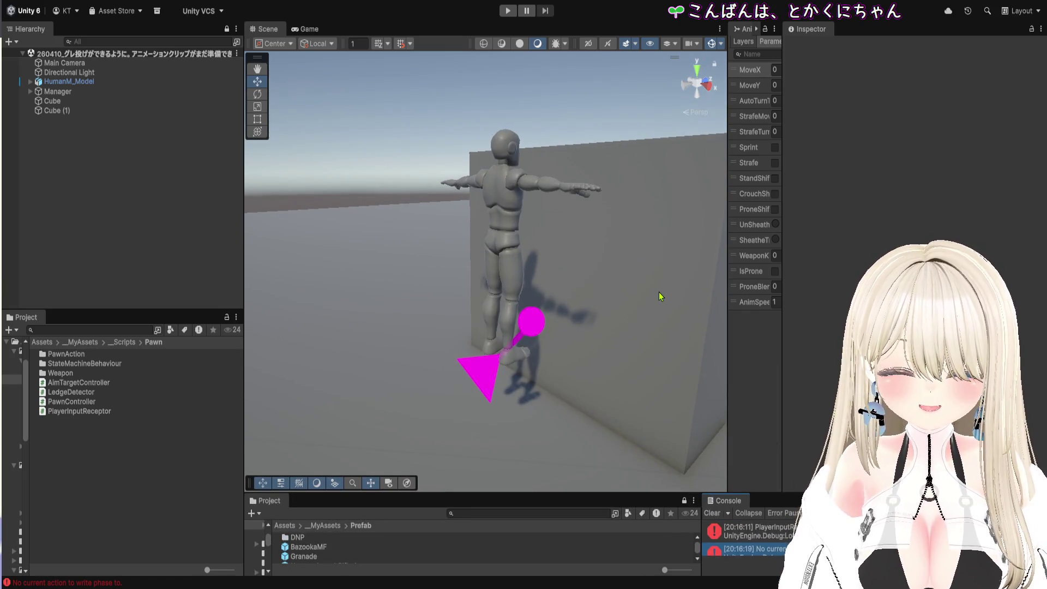
{"action": "mouse_move", "coordinate": [727, 180]}
{"action": "left_mouse_down"}
{"action": "mouse_move", "coordinate": [548, 181]}
{"action": "mouse_move", "coordinate": [792, 193]}
{"action": "mouse_move", "coordinate": [740, 193]}
{"action": "left_mouse_up"}
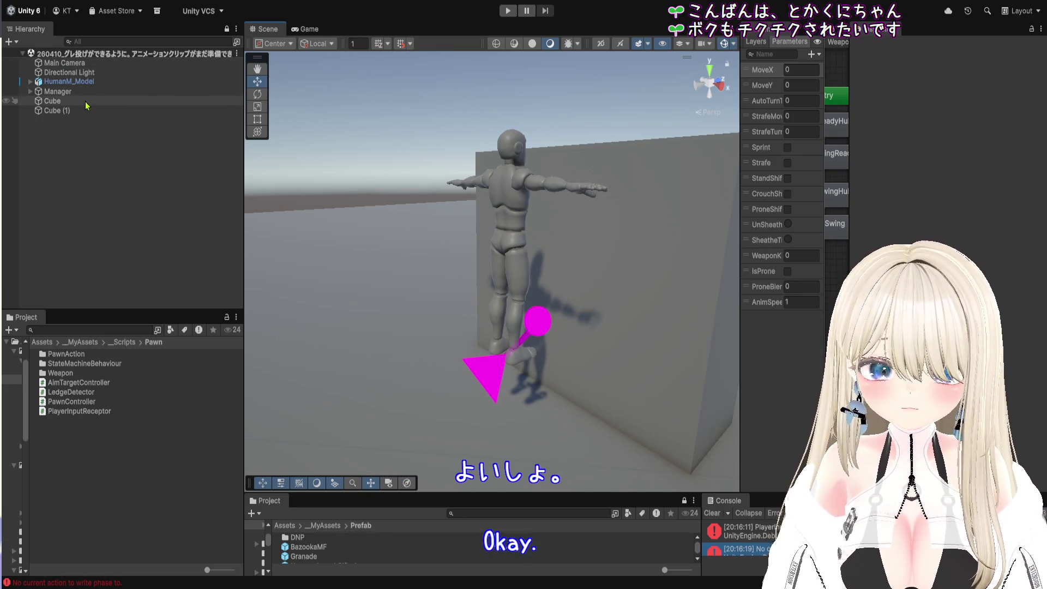
{"action": "left_click_drag", "start_coordinate": [745, 493], "coordinate": [744, 256]}
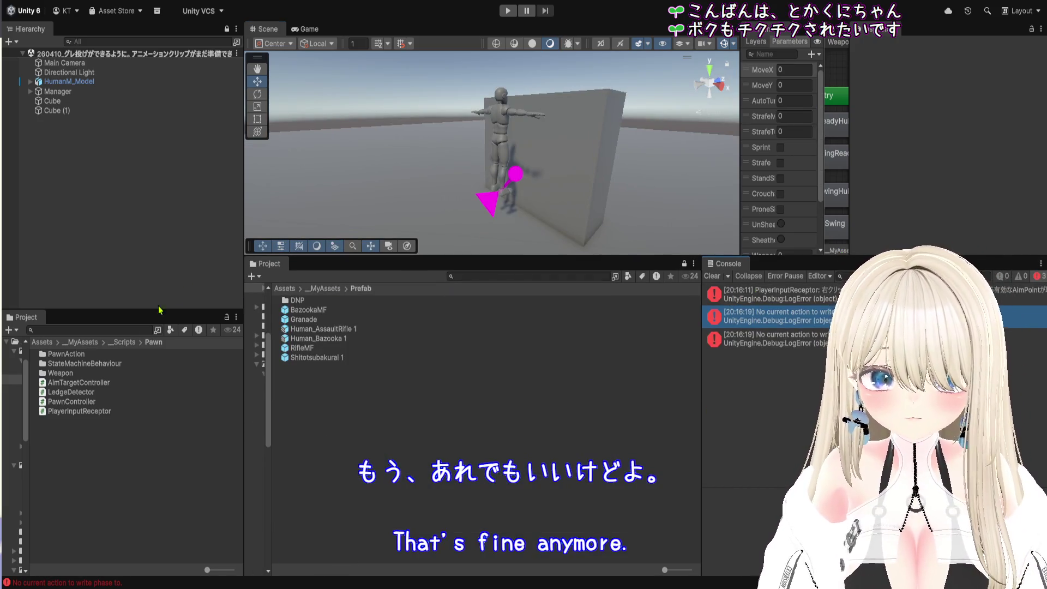
{"action": "double_click", "coordinate": [340, 358]}
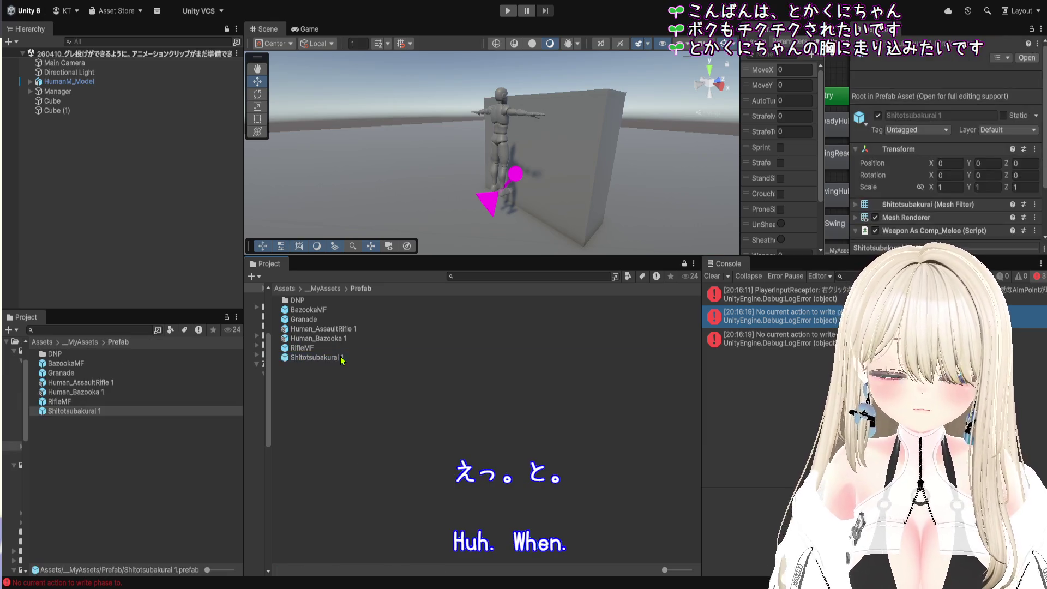
- Assign the prefab's child GameObject as Weapon As Comp_Melee's Aim Transform
{"action": "left_click_drag", "start_coordinate": [745, 256], "coordinate": [745, 463]}
{"action": "left_click", "coordinate": [73, 77]}
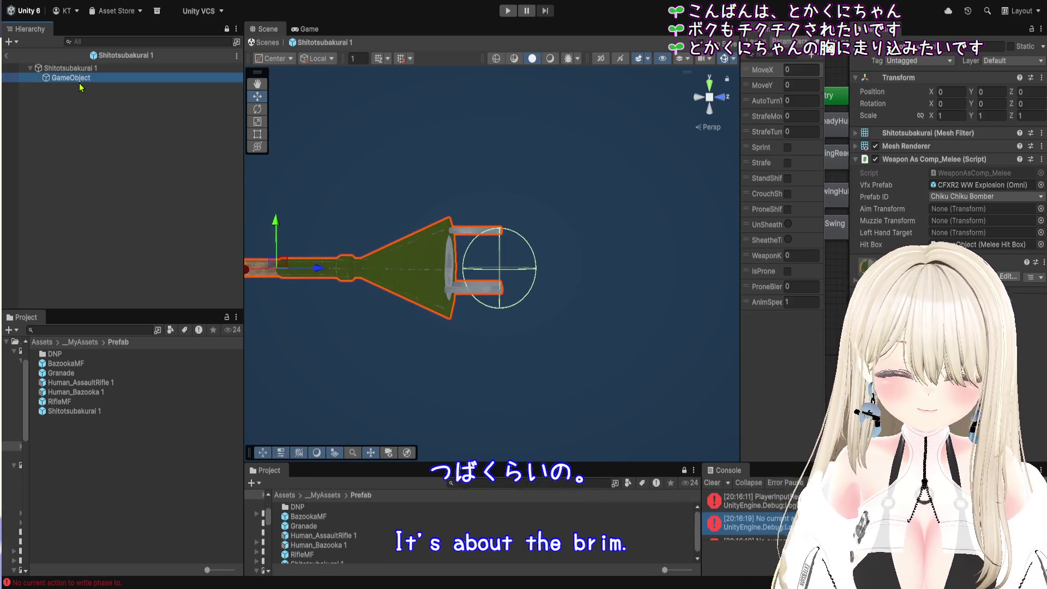
{"action": "left_click", "coordinate": [71, 68]}
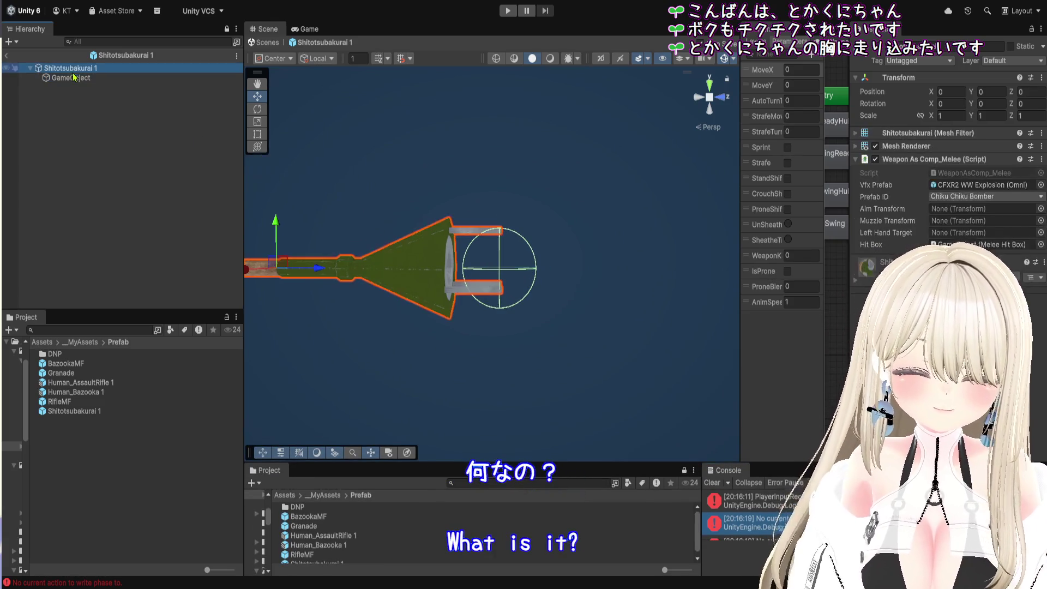
{"action": "left_click", "coordinate": [79, 82]}
{"action": "left_click", "coordinate": [937, 211]}
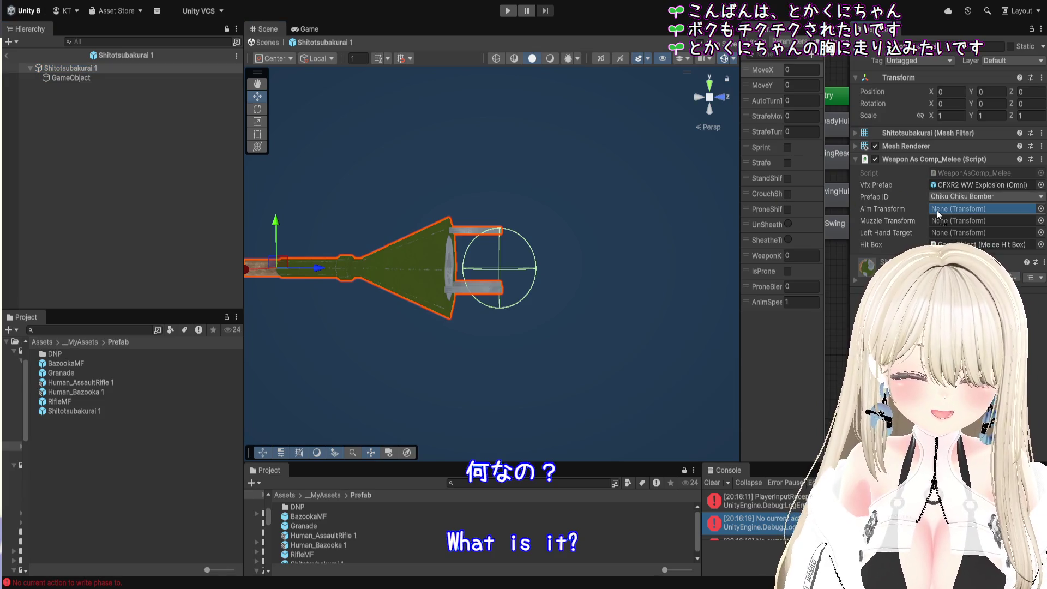
{"action": "left_click_drag", "start_coordinate": [938, 215], "coordinate": [939, 210]}
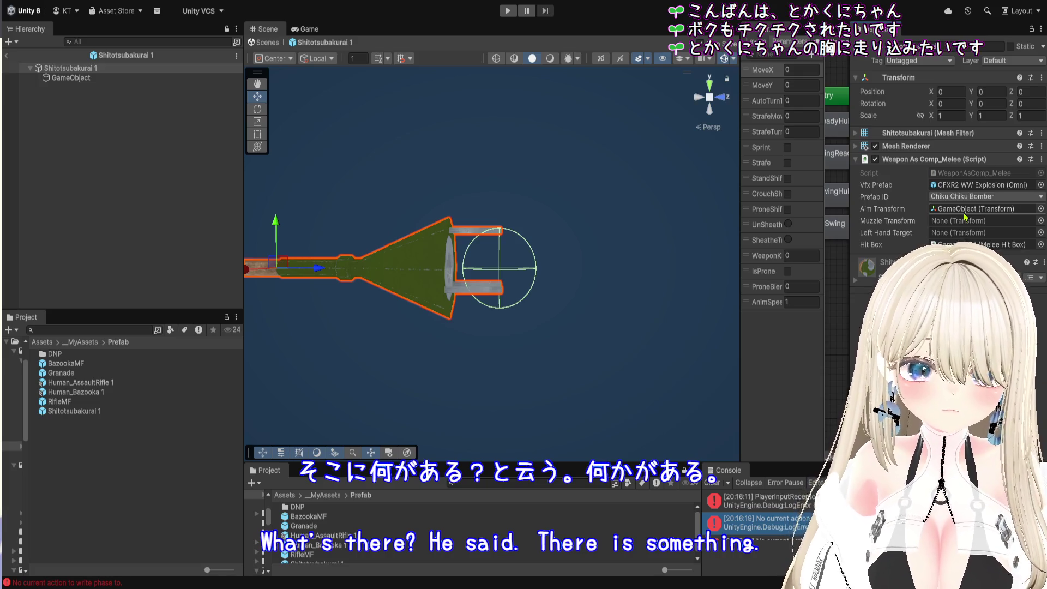
{"action": "scroll", "coordinate": [428, 160], "scroll_direction": "down", "scroll_amount": 2}
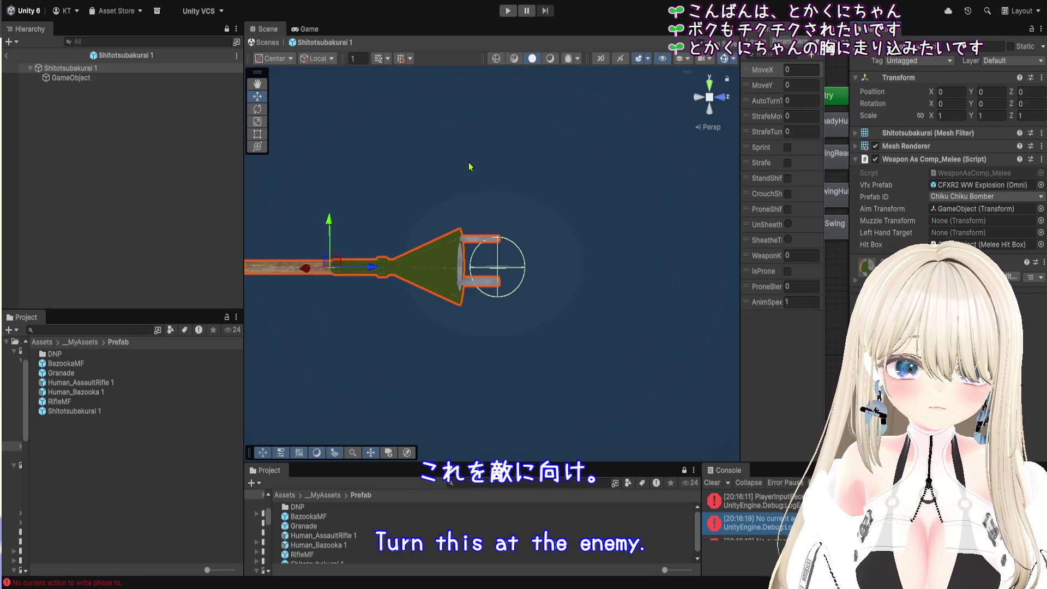
- Exit Shitotsubakurai 1 prefab editing and enter play mode with the updated weapon
{"action": "left_click", "coordinate": [186, 167]}
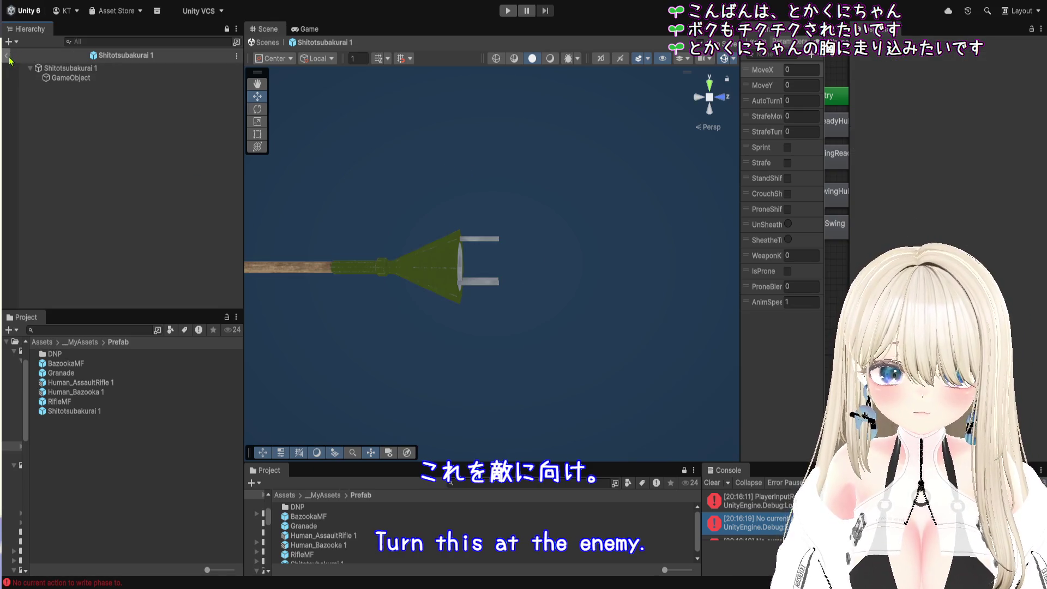
{"action": "left_click", "coordinate": [7, 57]}
{"action": "left_click", "coordinate": [507, 11]}
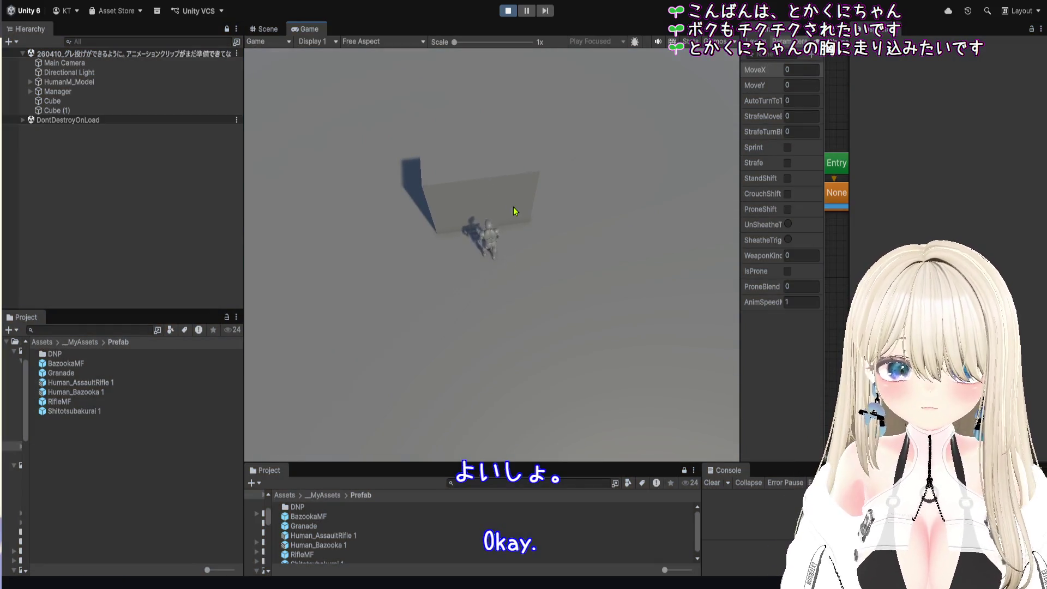
- Sprint toward the wall with the pole weapon and lunge to detonate the mine on the cube
{"action": "key", "text": "4"}
{"action": "key", "text": "shift+w"}
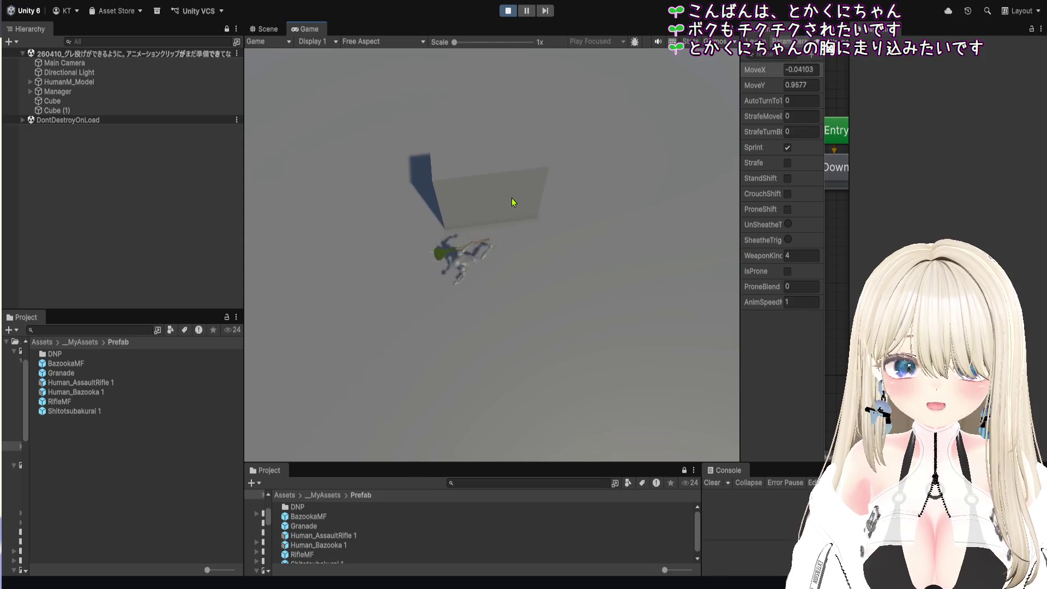
{"action": "right_click", "coordinate": [486, 269]}
{"action": "key", "text": "w"}
{"action": "left_click", "coordinate": [489, 264]}
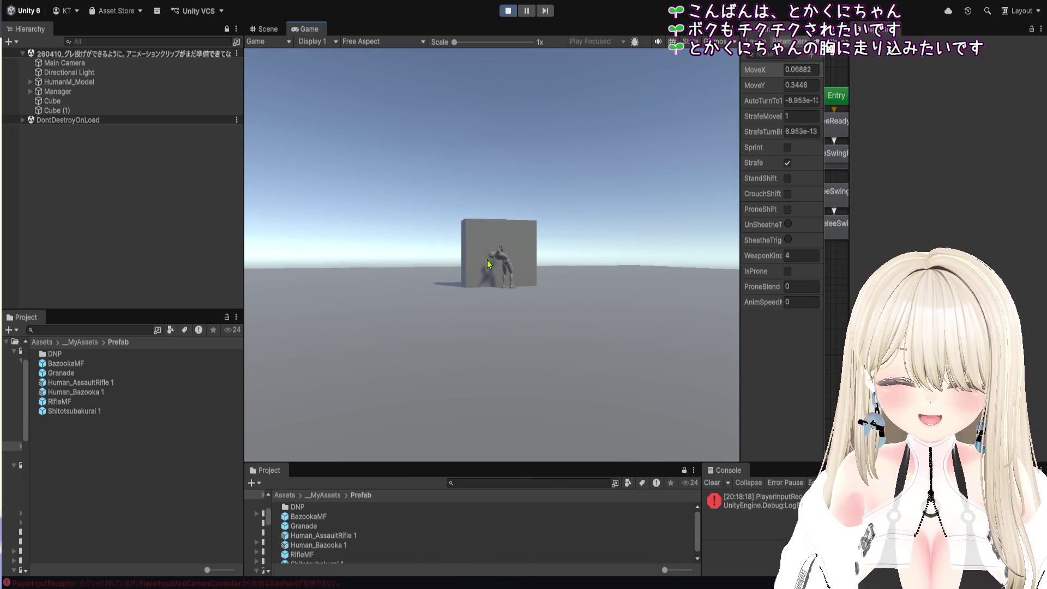
{"action": "left_click", "coordinate": [489, 255]}
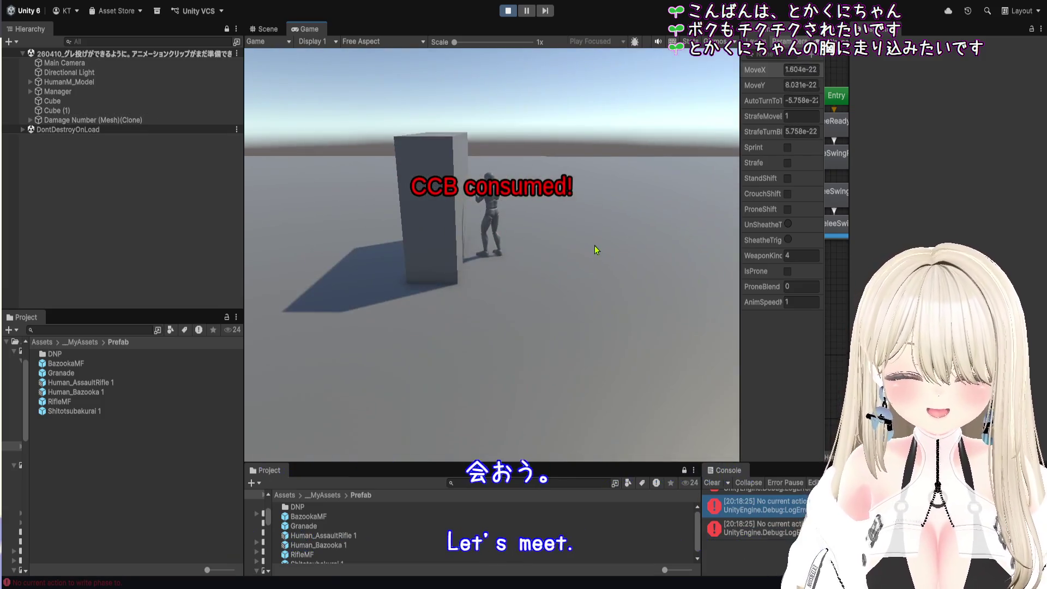
- Run away from the wall, aim again, stop play mode, and select Cube (1)
{"action": "key", "text": "shift+d"}
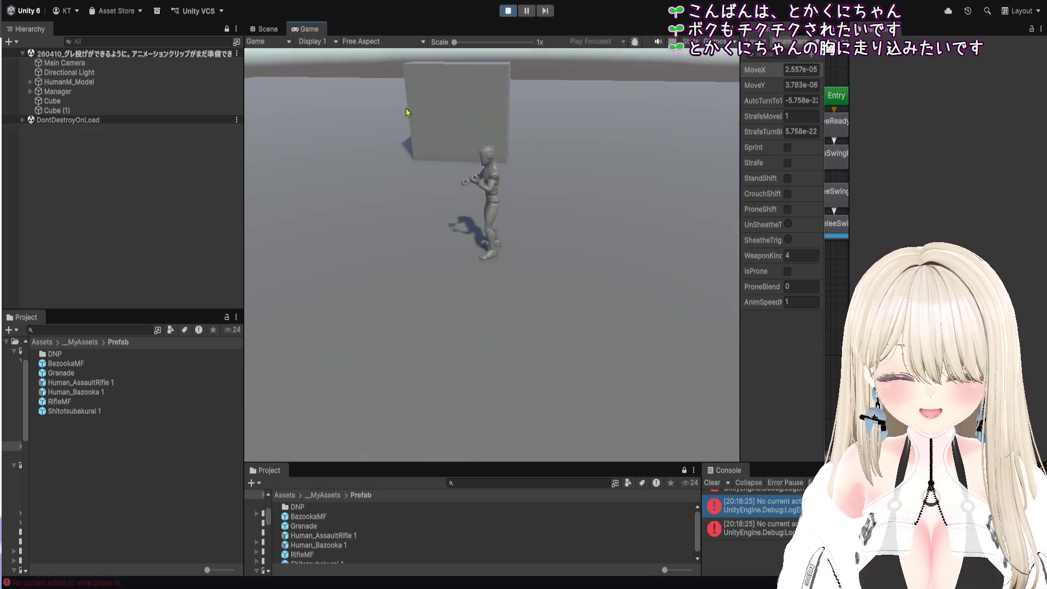
{"action": "right_click", "coordinate": [467, 191]}
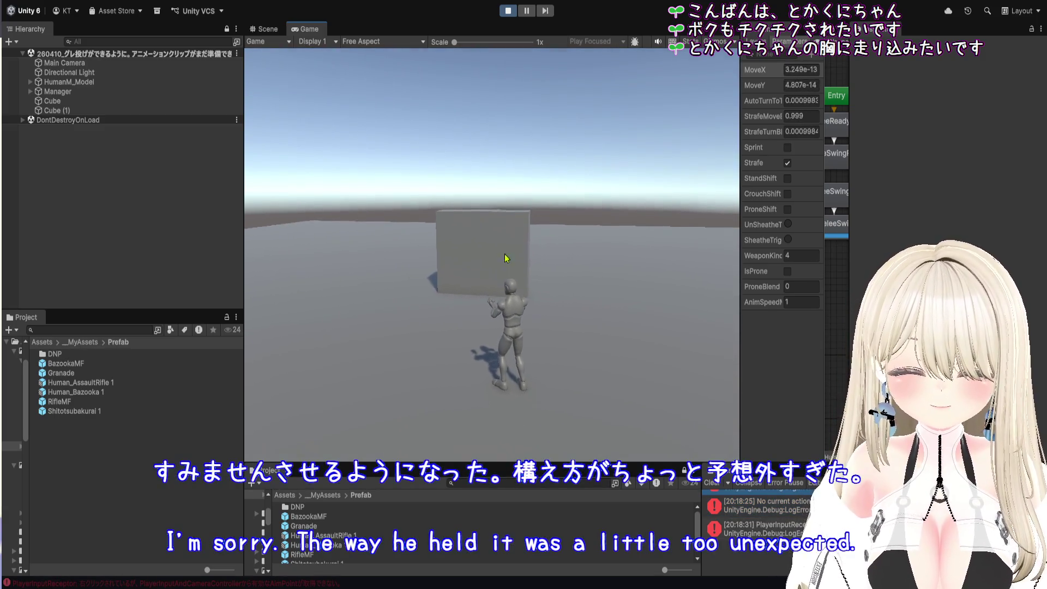
{"action": "key", "text": "ctrl+p"}
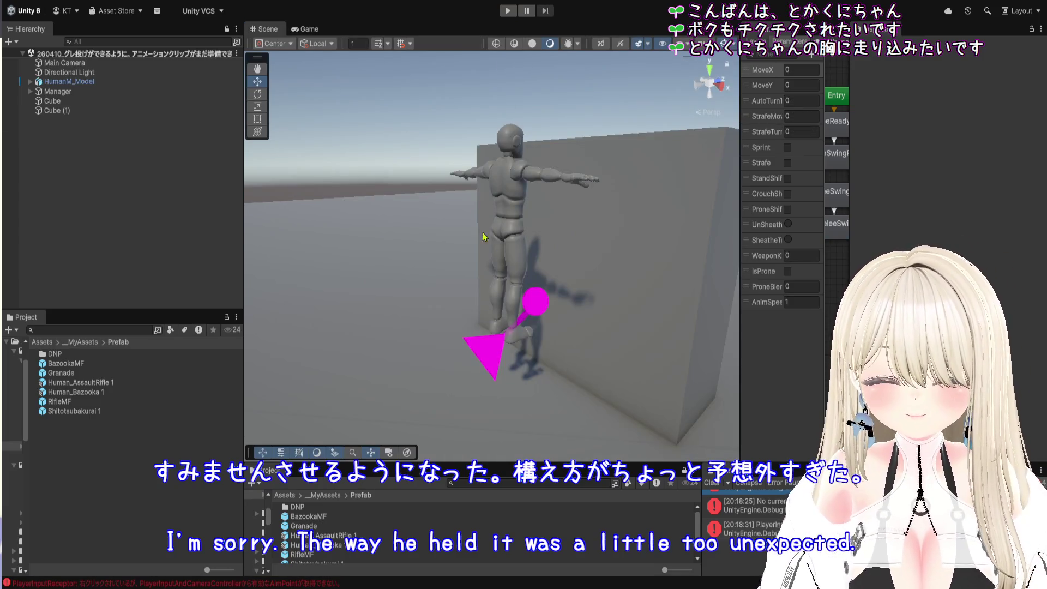
{"action": "left_click", "coordinate": [80, 112]}
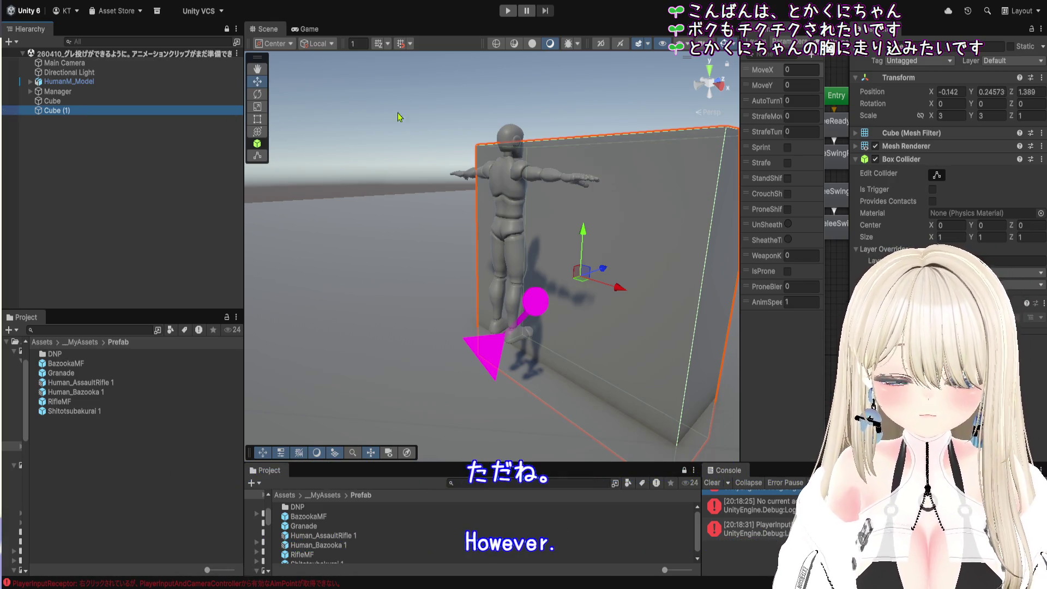
- Compare the Cube and Cube (1) settings, then select HumanM_Model to view its weapons
{"action": "left_click", "coordinate": [103, 101]}
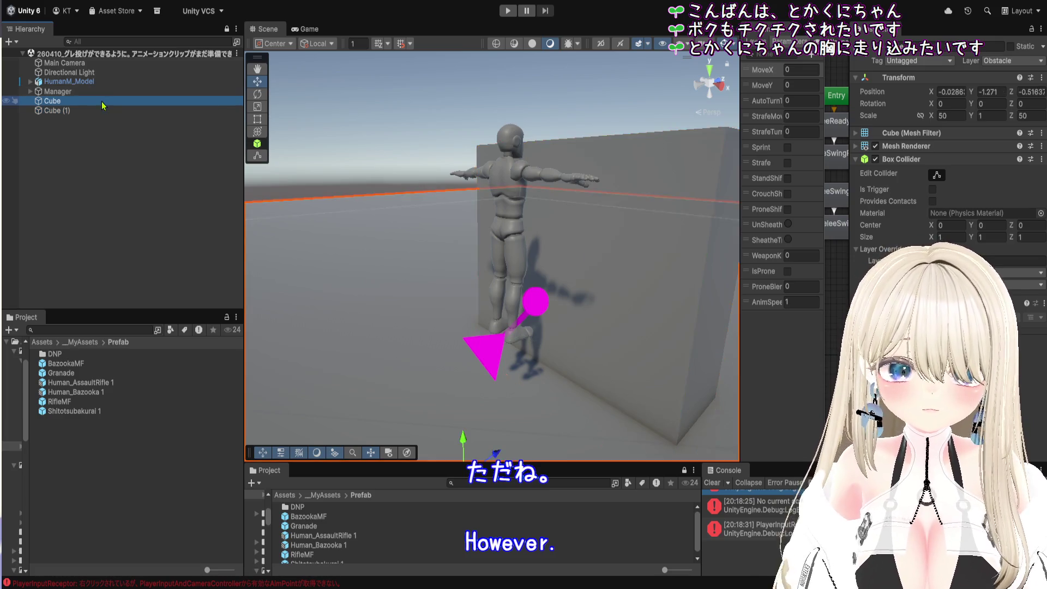
{"action": "left_click", "coordinate": [105, 111]}
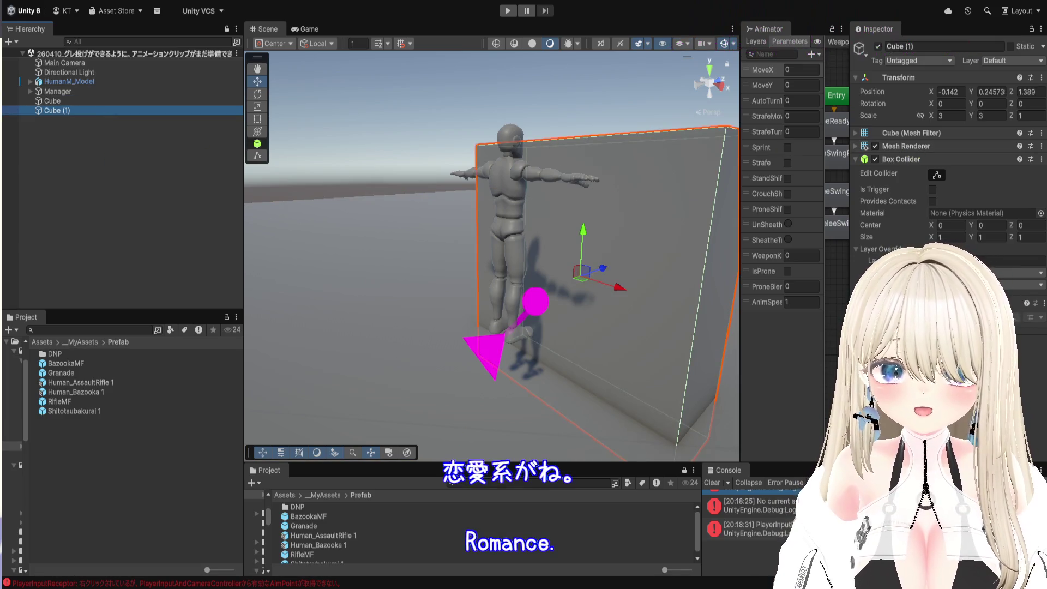
{"action": "left_click", "coordinate": [93, 83]}
{"action": "scroll", "coordinate": [900, 263], "scroll_direction": "down", "scroll_amount": 10}
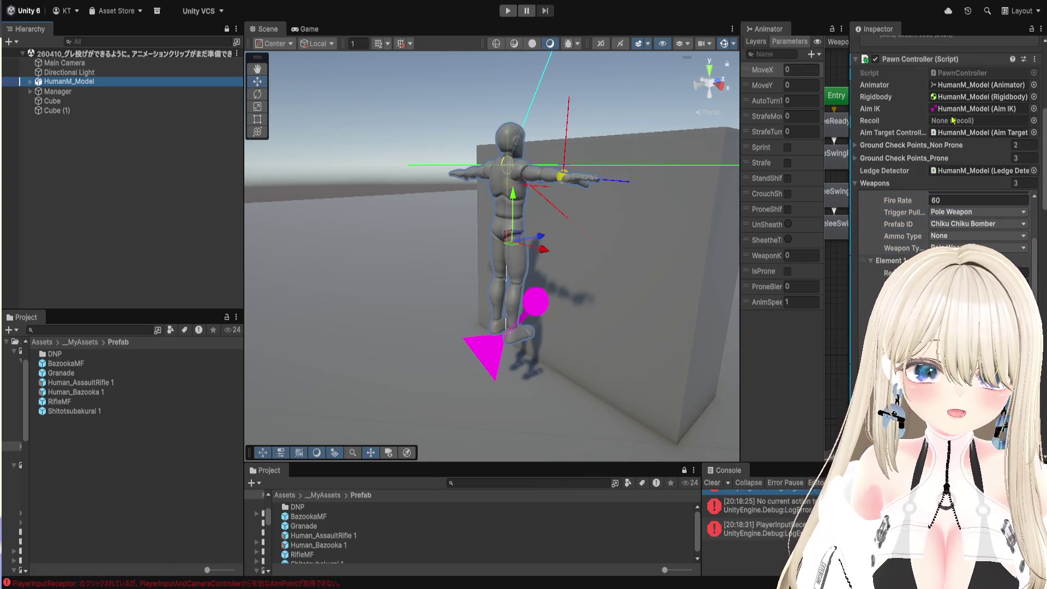
- Scroll through HumanM_Model's Pawn Controller and Aim Target settings, locate the Pole object, and play
{"action": "scroll", "coordinate": [899, 189], "scroll_direction": "down", "scroll_amount": 5}
{"action": "scroll", "coordinate": [900, 188], "scroll_direction": "down", "scroll_amount": 5}
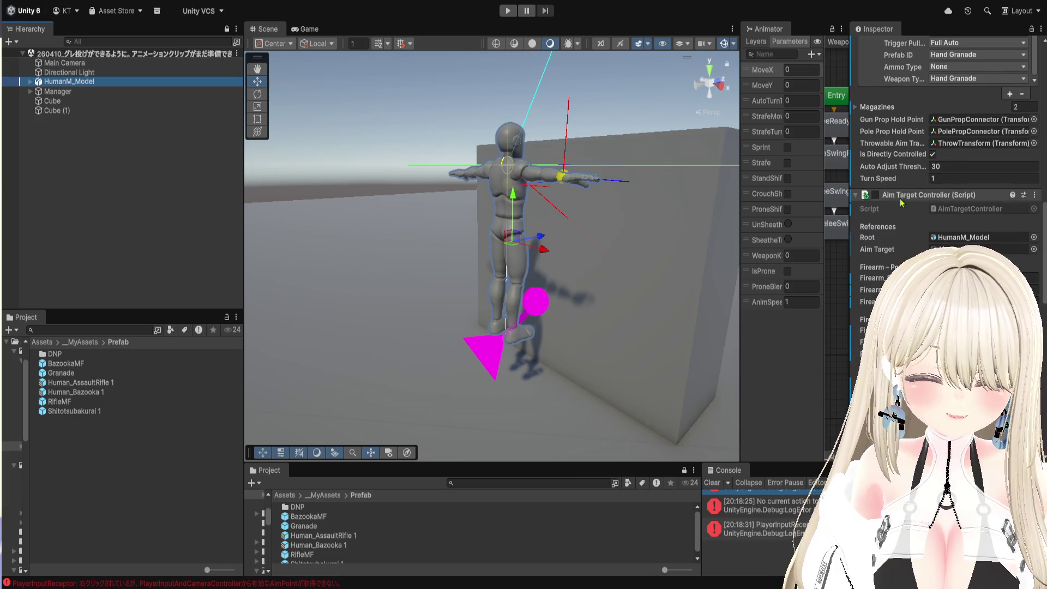
{"action": "scroll", "coordinate": [901, 198], "scroll_direction": "down", "scroll_amount": 15}
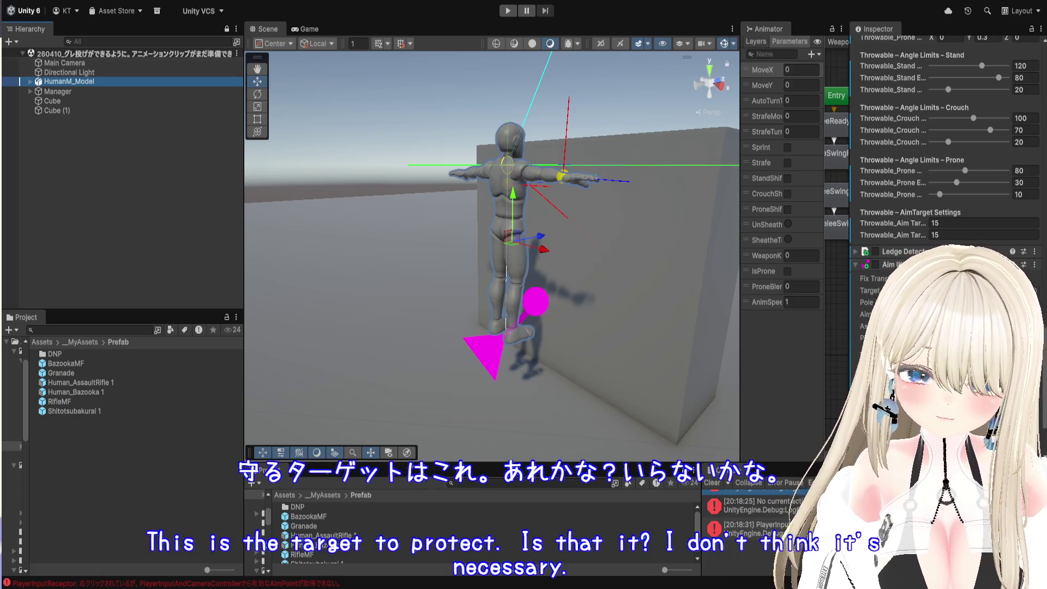
{"action": "left_click", "coordinate": [1009, 302]}
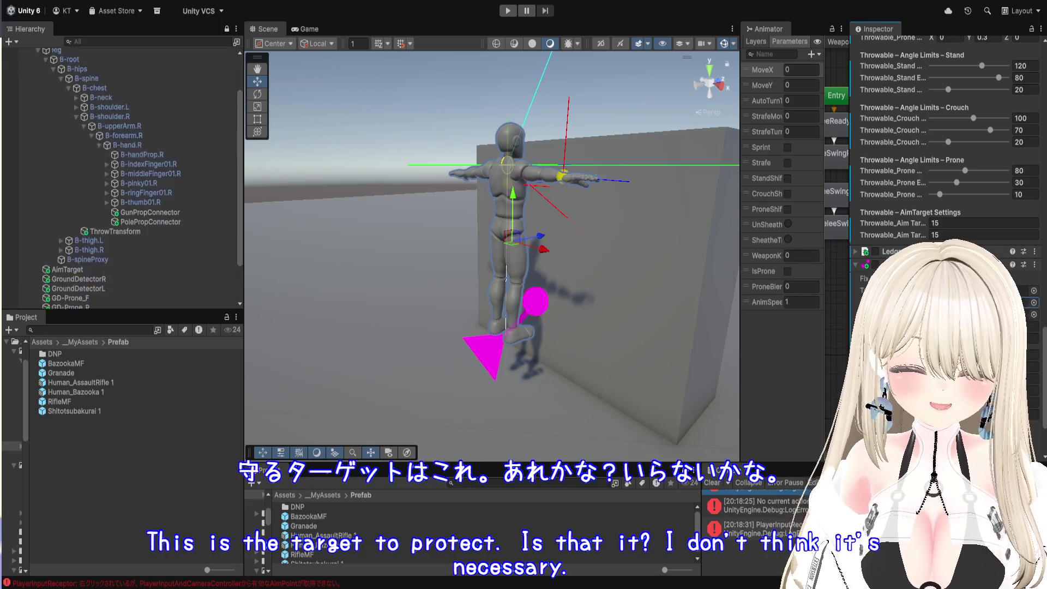
{"action": "scroll", "coordinate": [930, 133], "scroll_direction": "up", "scroll_amount": 10}
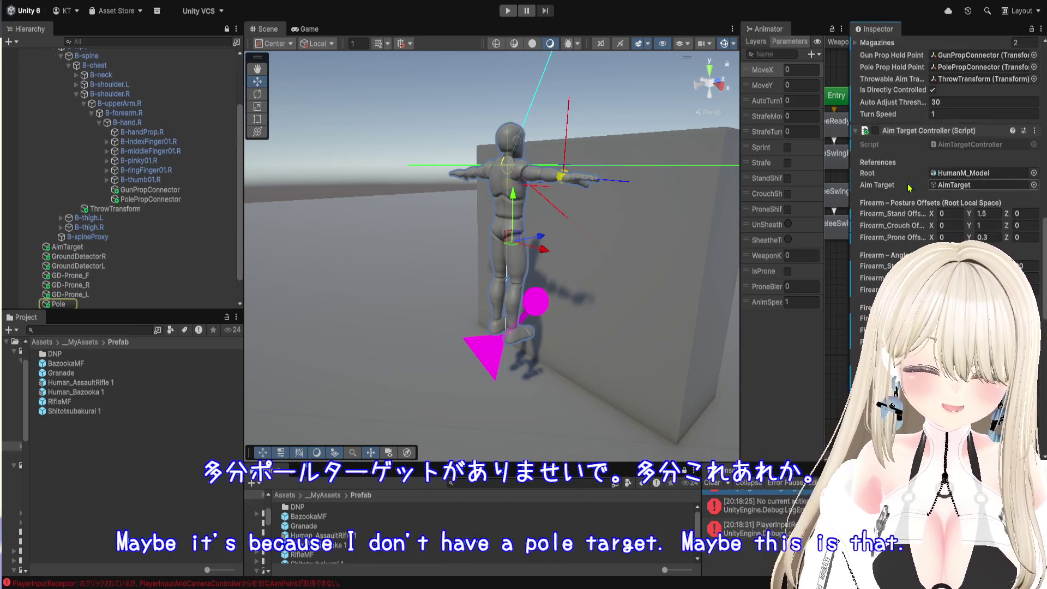
{"action": "scroll", "coordinate": [930, 133], "scroll_direction": "up", "scroll_amount": 10}
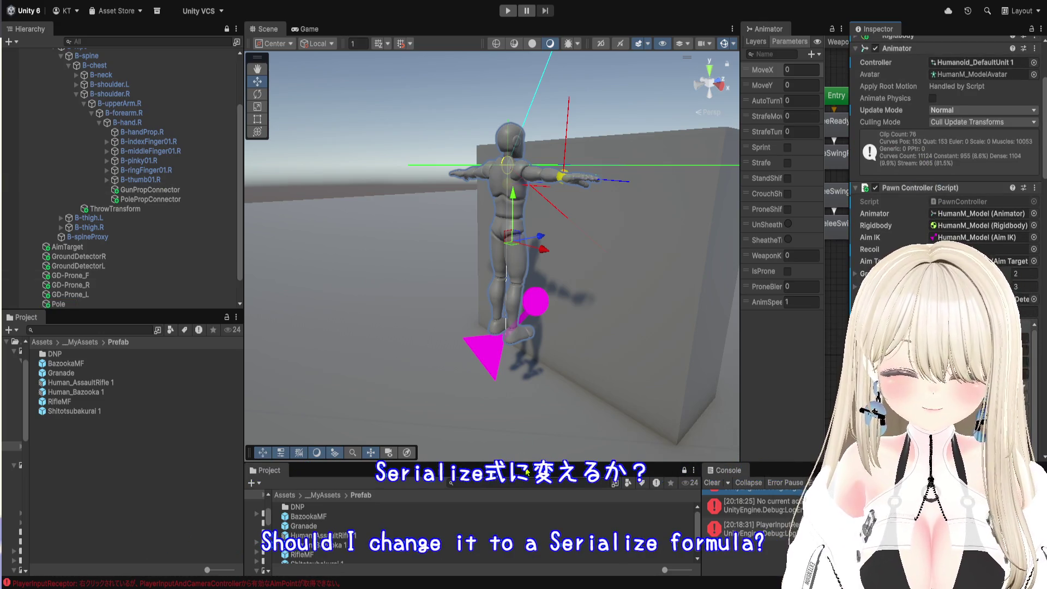
{"action": "left_click", "coordinate": [508, 10]}
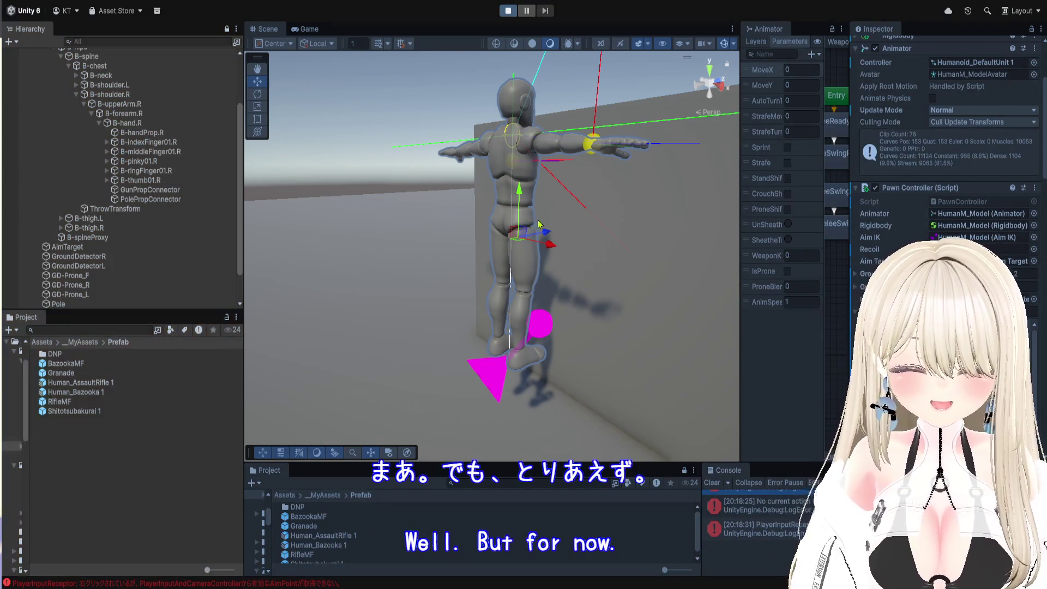
- Walk to the wall, draw the pole, strike the cube until 'CCB consumed!', and stop play
{"action": "key", "text": "w"}
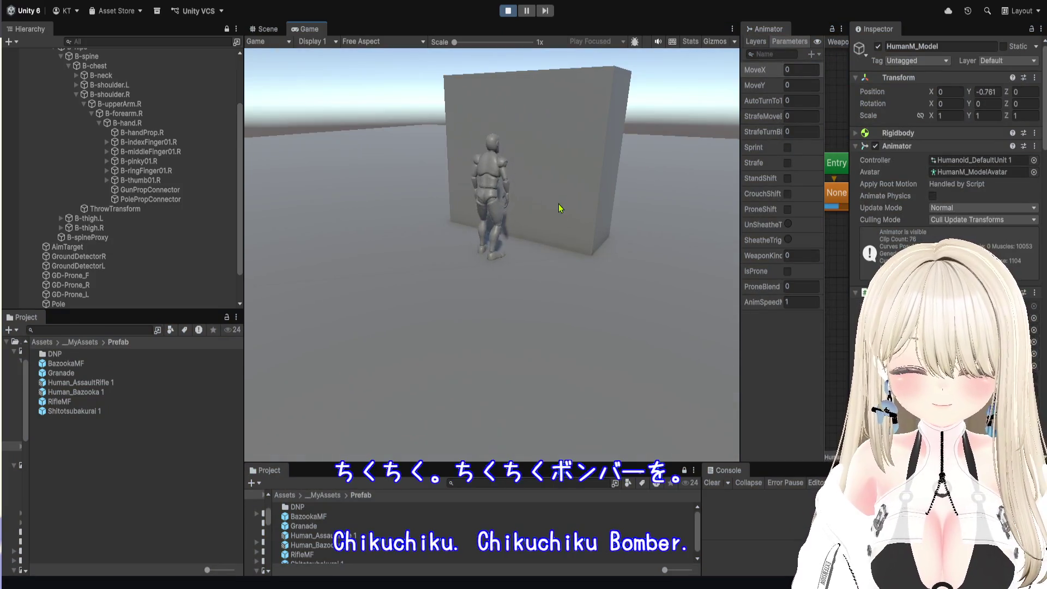
{"action": "key", "text": "4"}
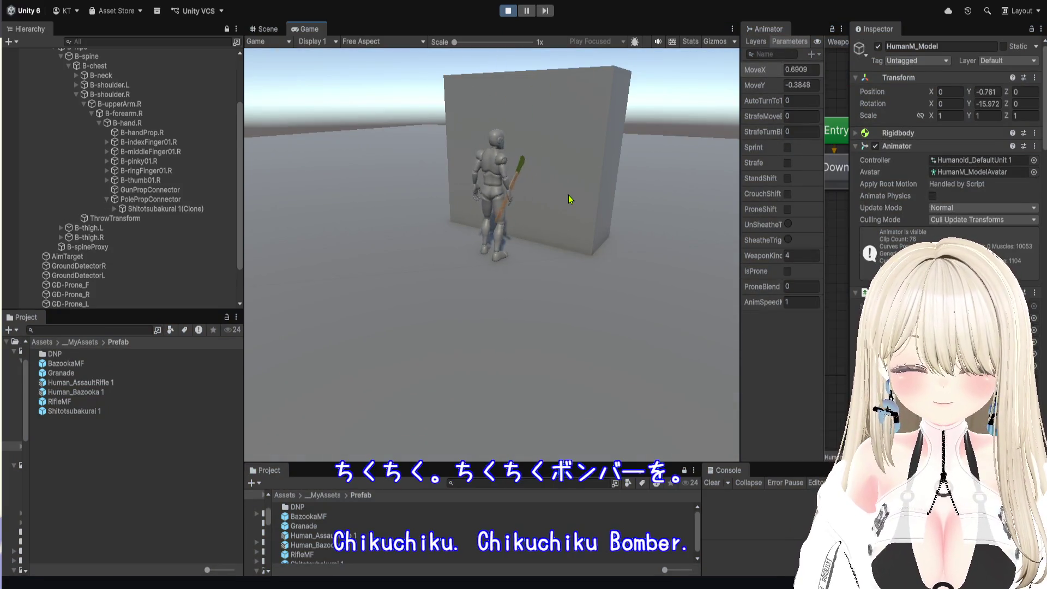
{"action": "left_click", "coordinate": [556, 165]}
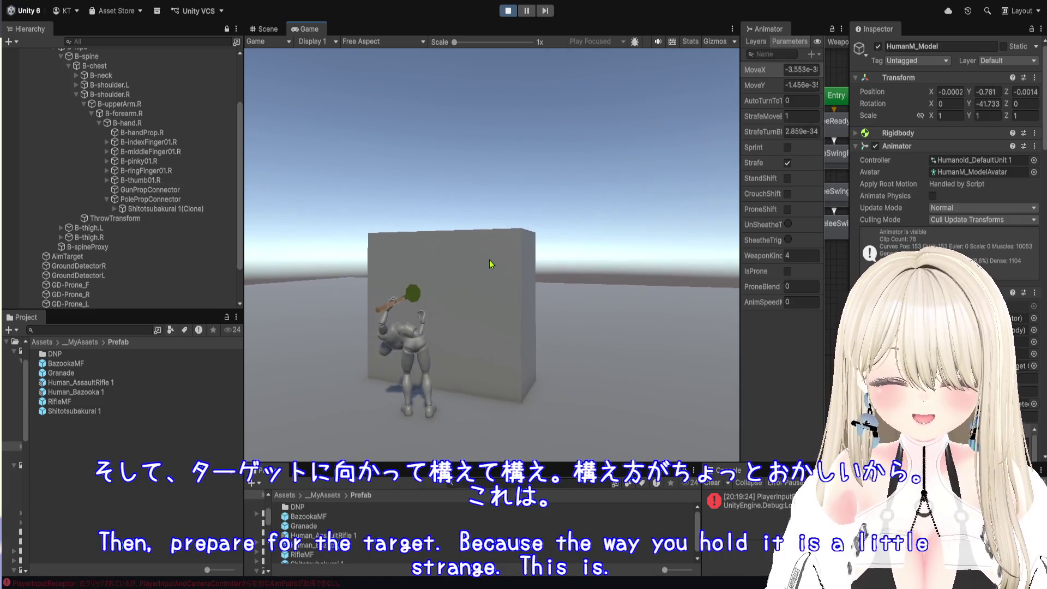
{"action": "left_click", "coordinate": [489, 264]}
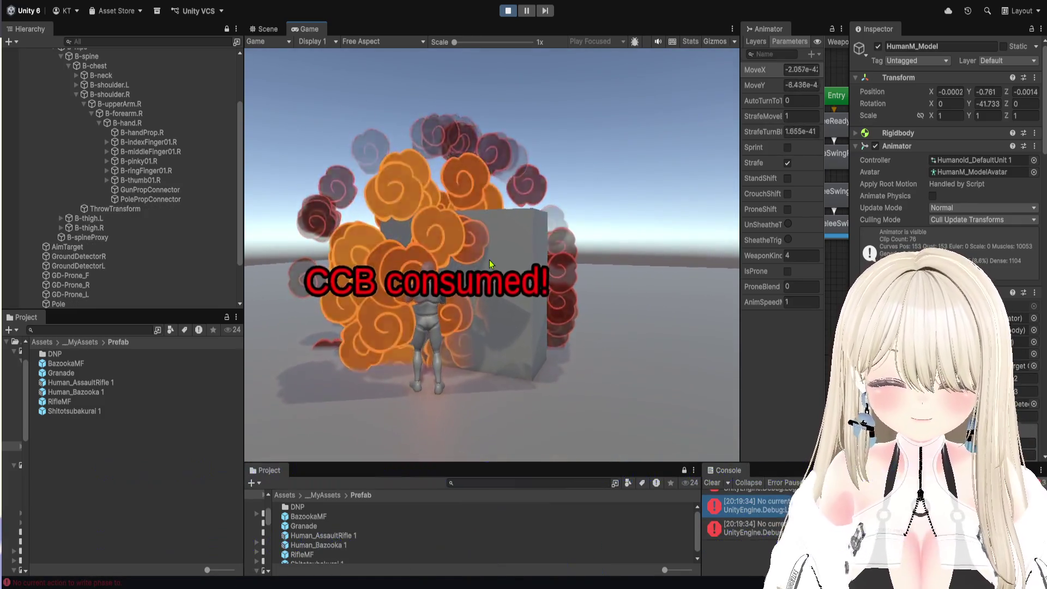
{"action": "key", "text": "ctrl+p"}
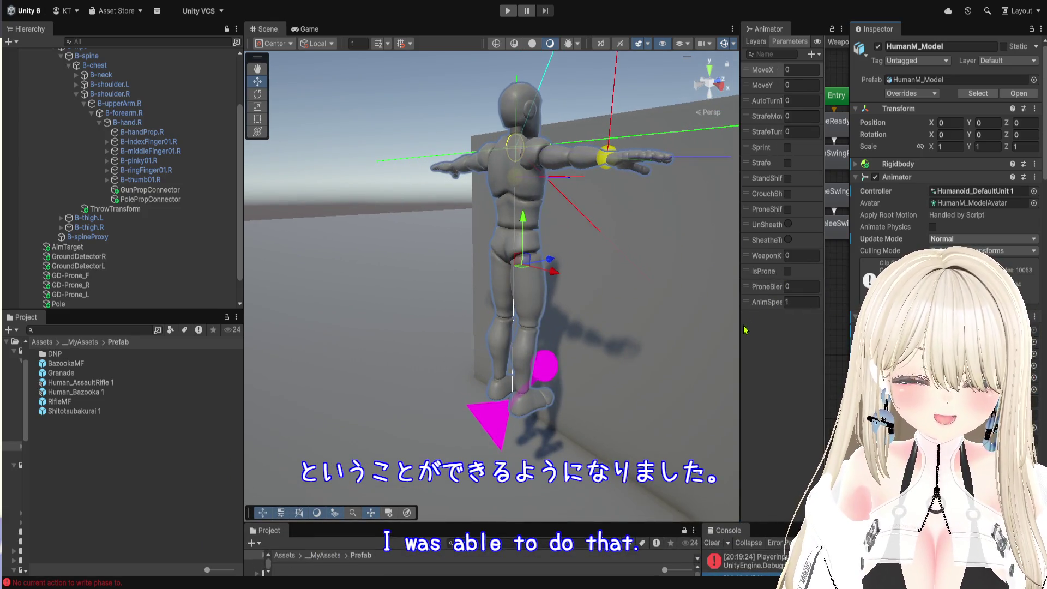
- Resize panels and pan the Animator to show Entry and all four Melee states
{"action": "left_click_drag", "start_coordinate": [741, 330], "coordinate": [570, 347]}
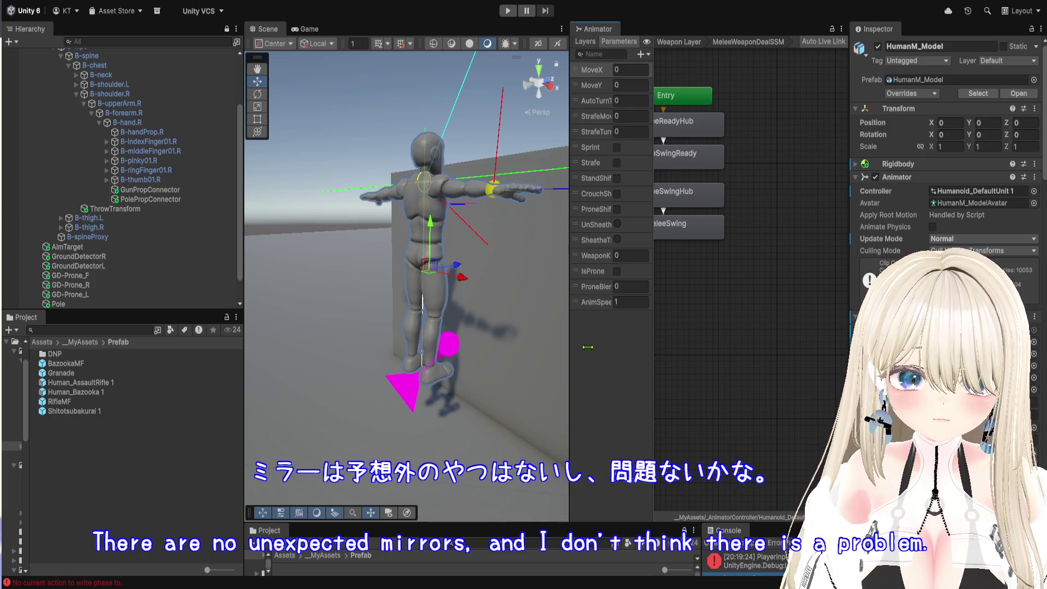
{"action": "left_click_drag", "start_coordinate": [675, 340], "coordinate": [793, 361]}
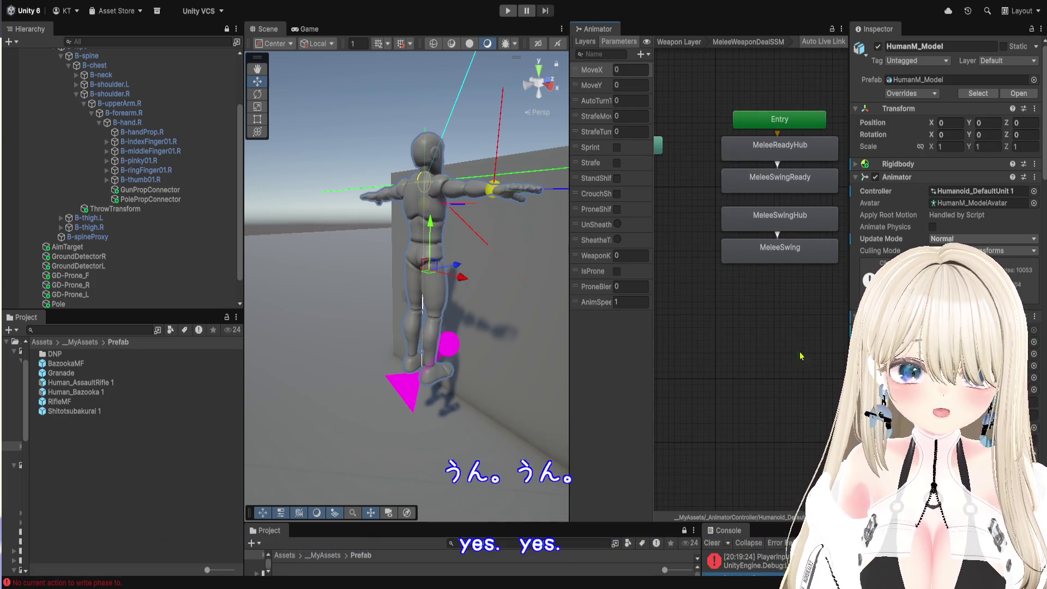
{"action": "left_click_drag", "start_coordinate": [849, 308], "coordinate": [944, 308]}
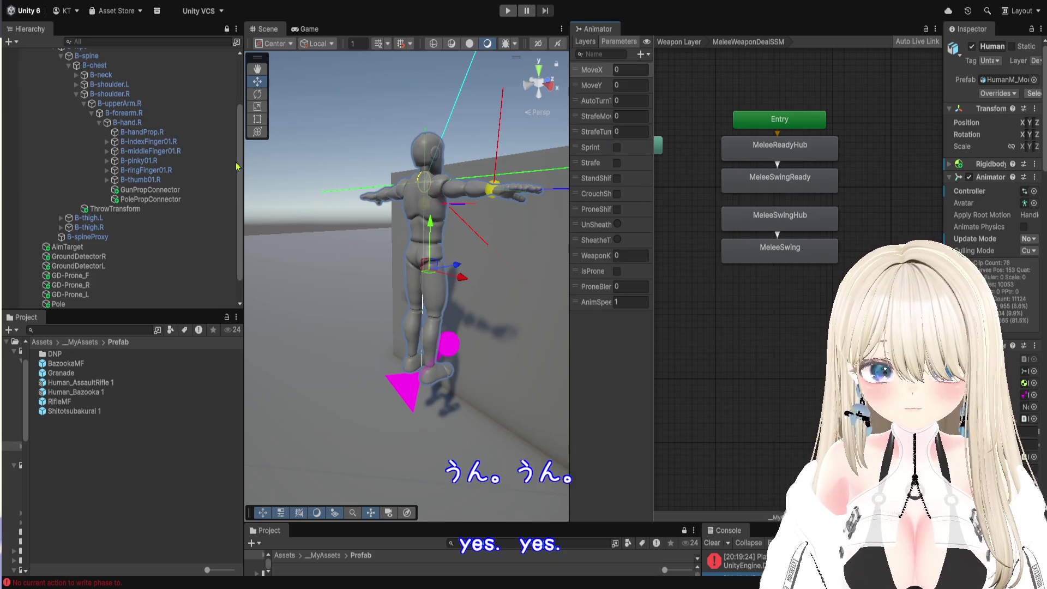
{"action": "left_click", "coordinate": [175, 211]}
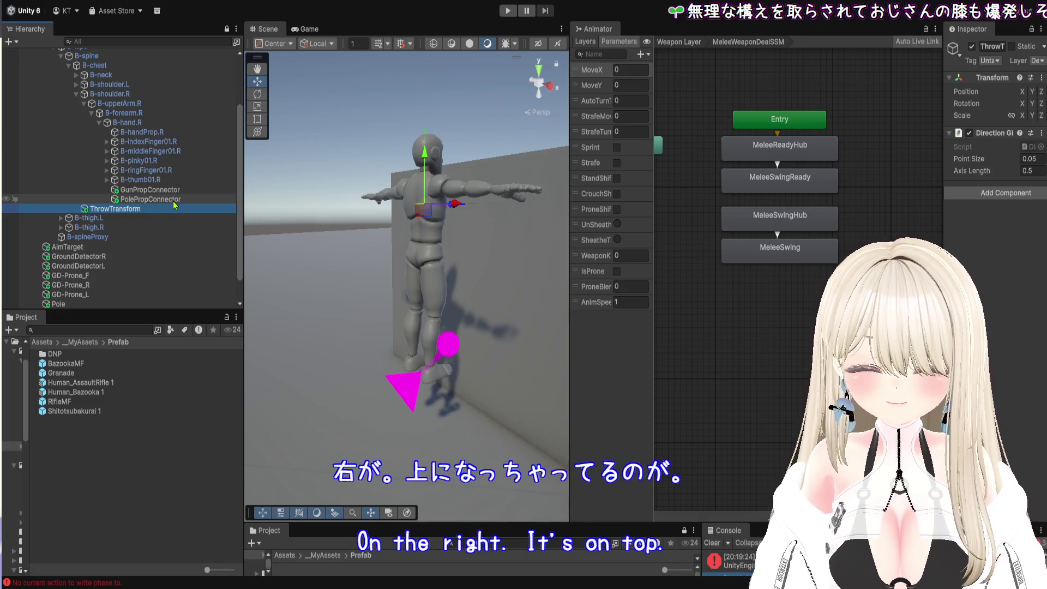
- Compare GunPropConnector and PolePropConnector, framing each on the hand in the Scene view
{"action": "left_click", "coordinate": [173, 199]}
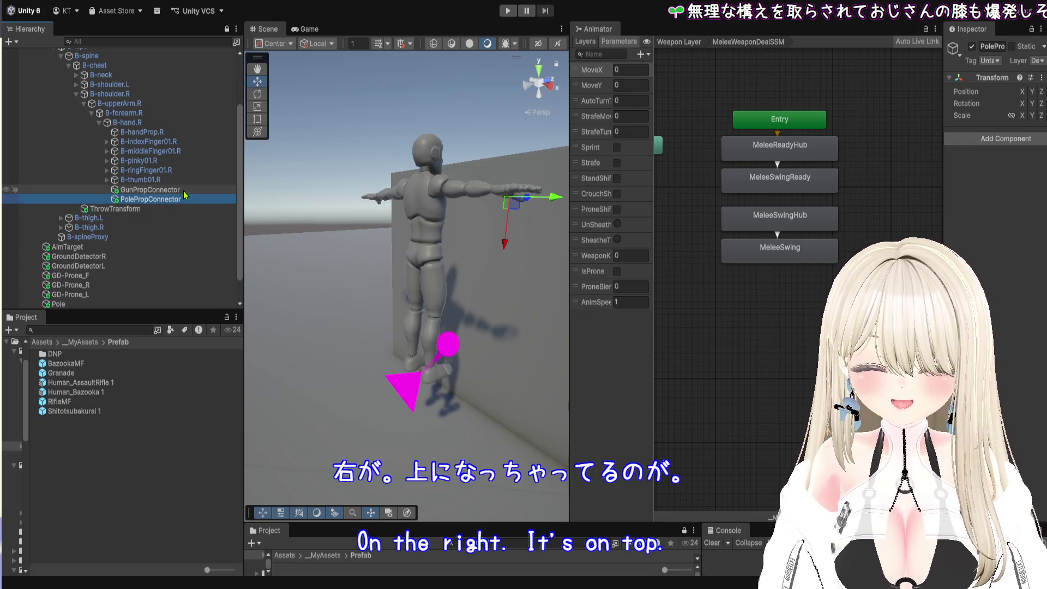
{"action": "left_click", "coordinate": [163, 189]}
{"action": "key", "text": "f"}
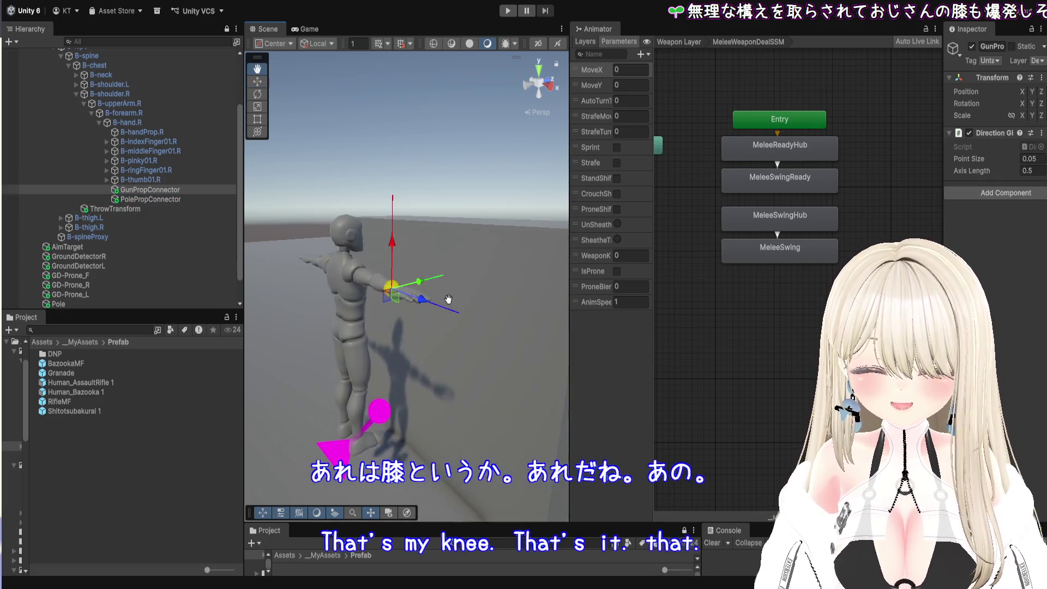
{"action": "left_click", "coordinate": [150, 199]}
{"action": "key", "text": "f"}
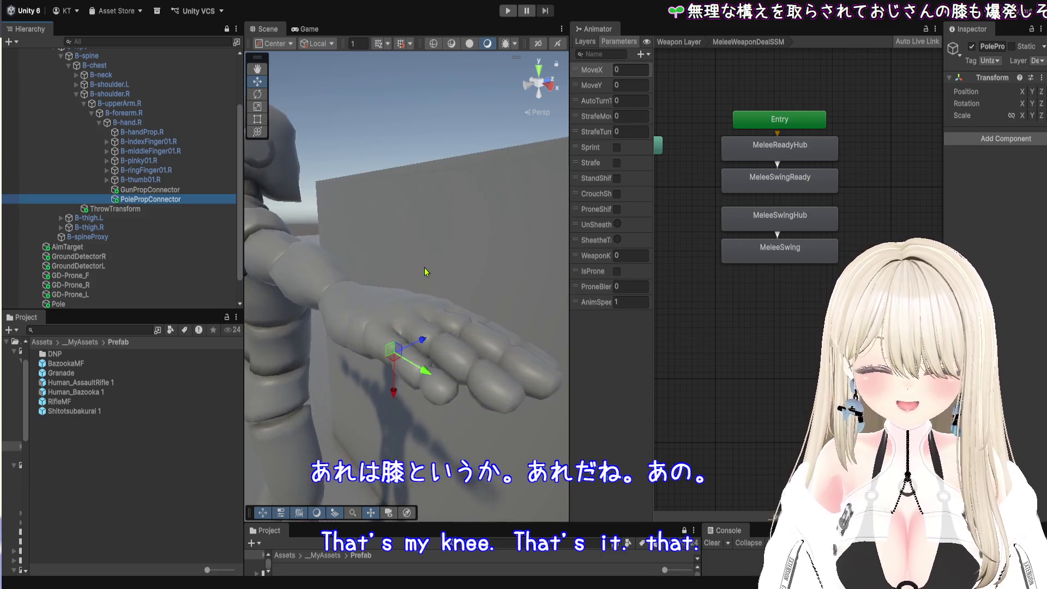
{"action": "scroll", "coordinate": [428, 253], "scroll_direction": "down", "scroll_amount": 5}
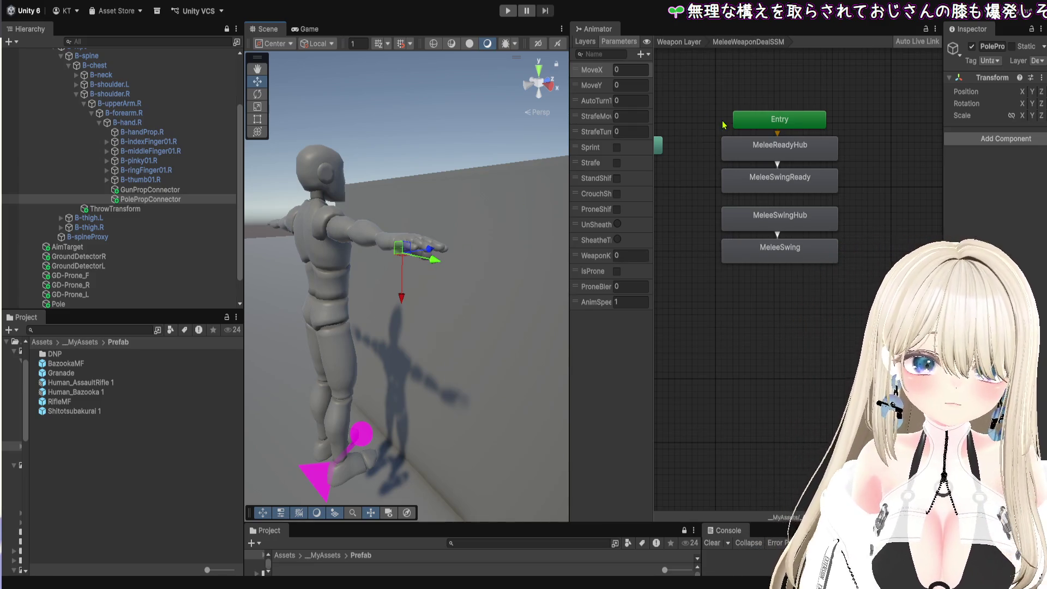
- Set PolePropConnector's Z rotation to 90 and start play mode
{"action": "left_click_drag", "start_coordinate": [944, 171], "coordinate": [654, 171]}
{"action": "left_click", "coordinate": [996, 105]}
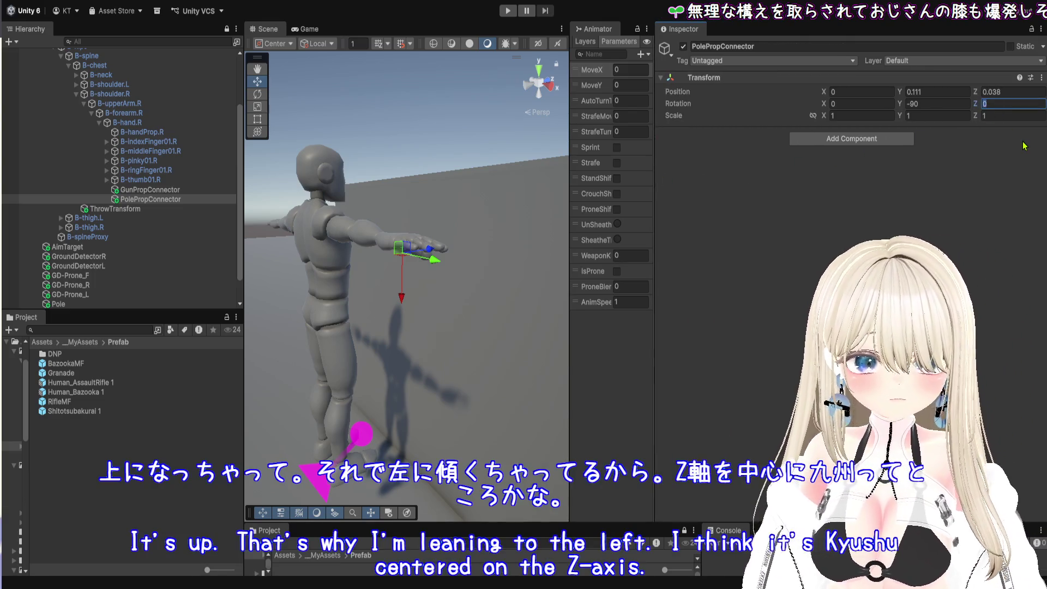
{"action": "type", "text": "90"}
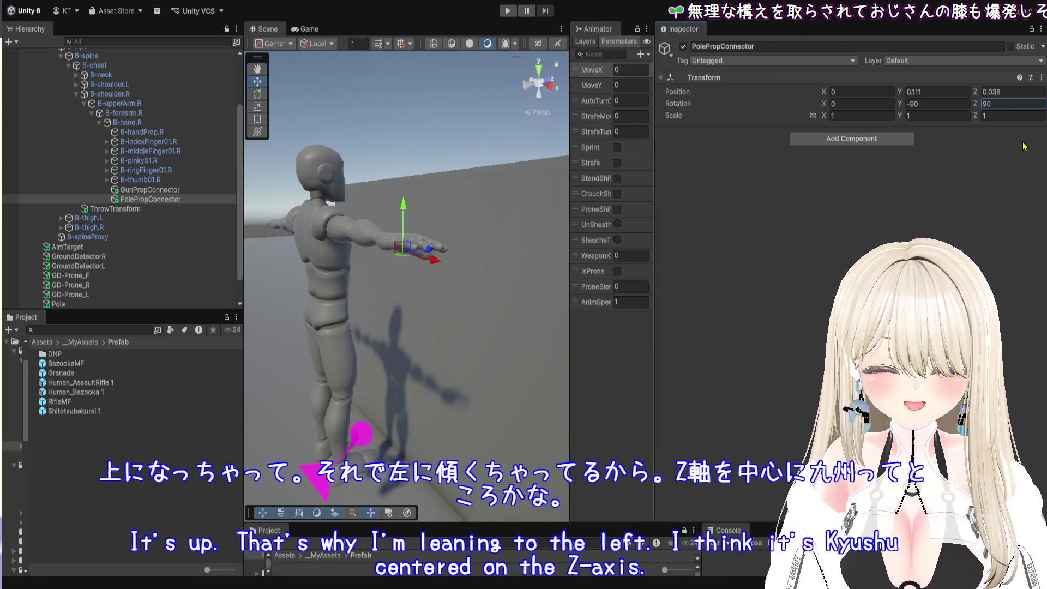
{"action": "left_click_drag", "start_coordinate": [569, 278], "coordinate": [939, 273]}
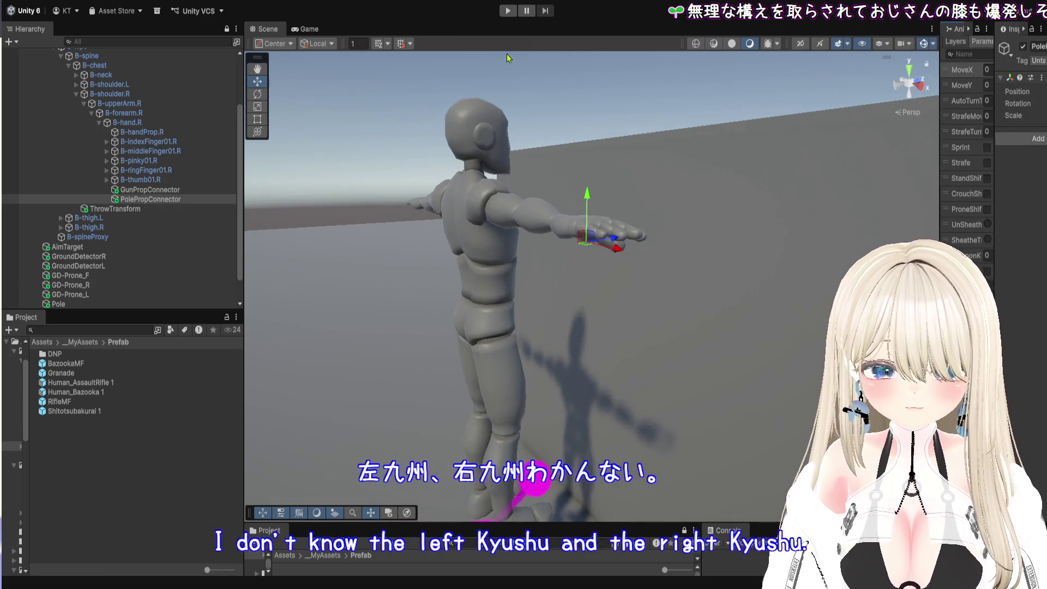
{"action": "left_click", "coordinate": [508, 11]}
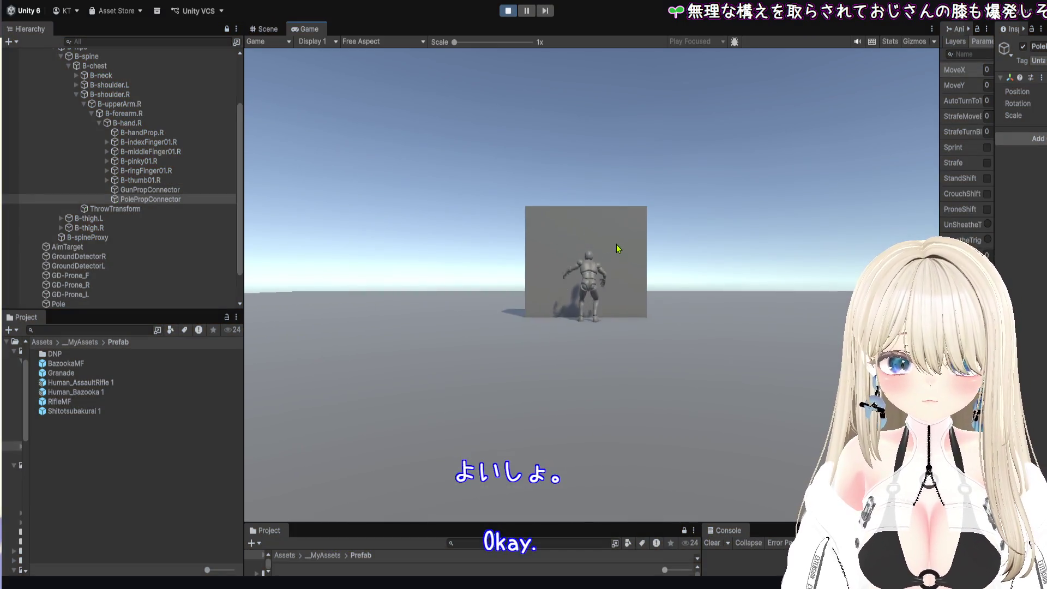
- Draw the pole, sprint and strafe around the wall cube, and thrust the mine into it
{"action": "key", "text": "1"}
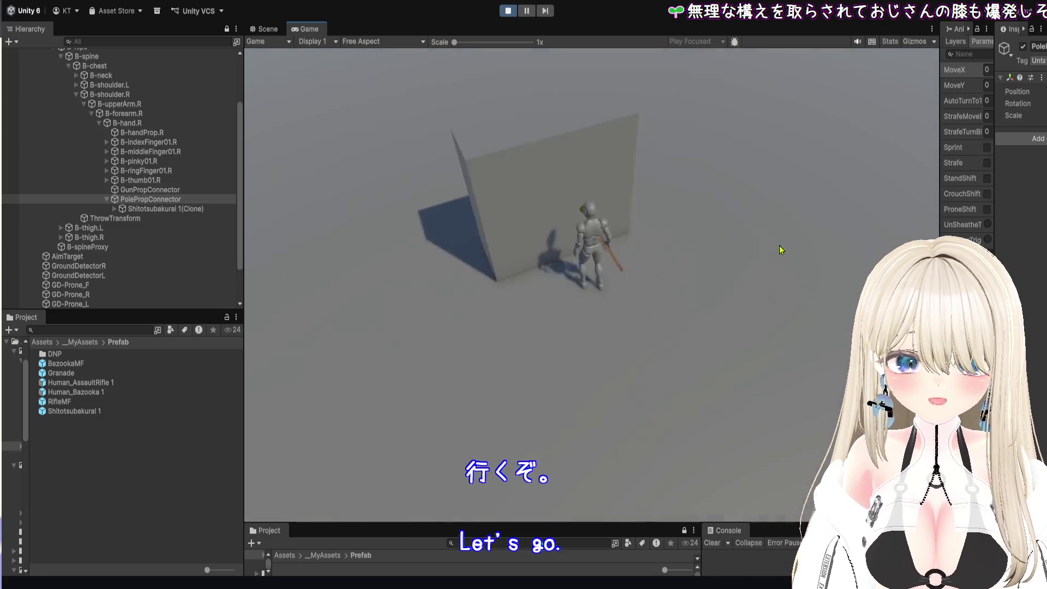
{"action": "key", "text": "shift+w+a"}
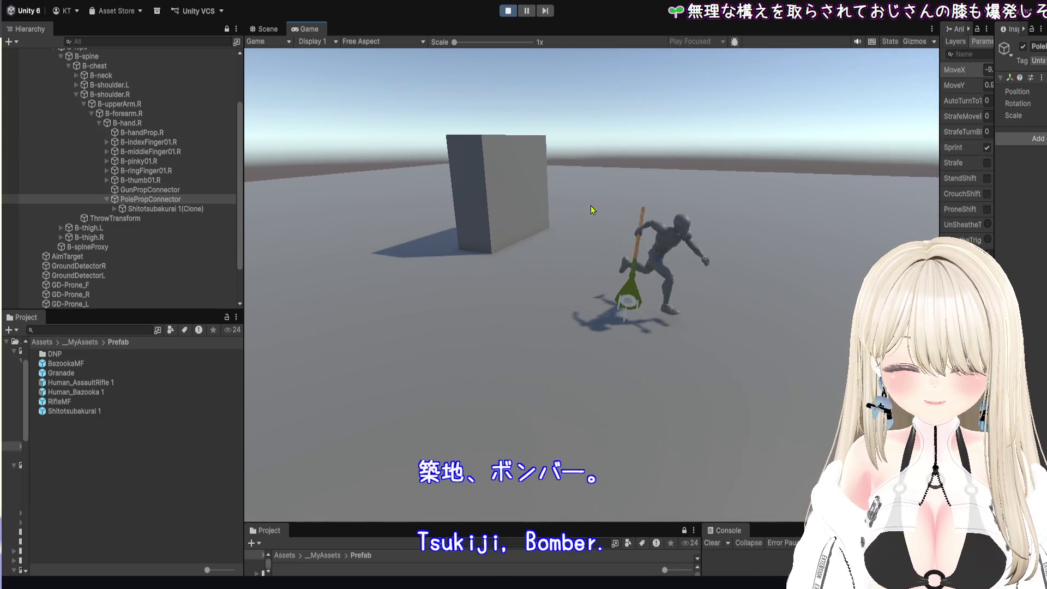
{"action": "right_click", "coordinate": [529, 204]}
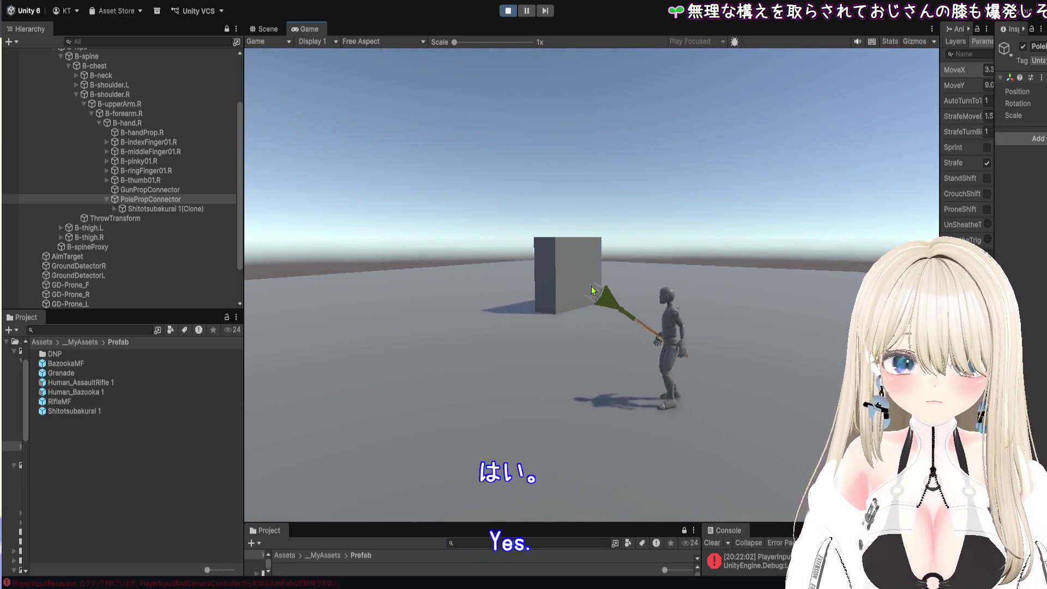
{"action": "key", "text": "w"}
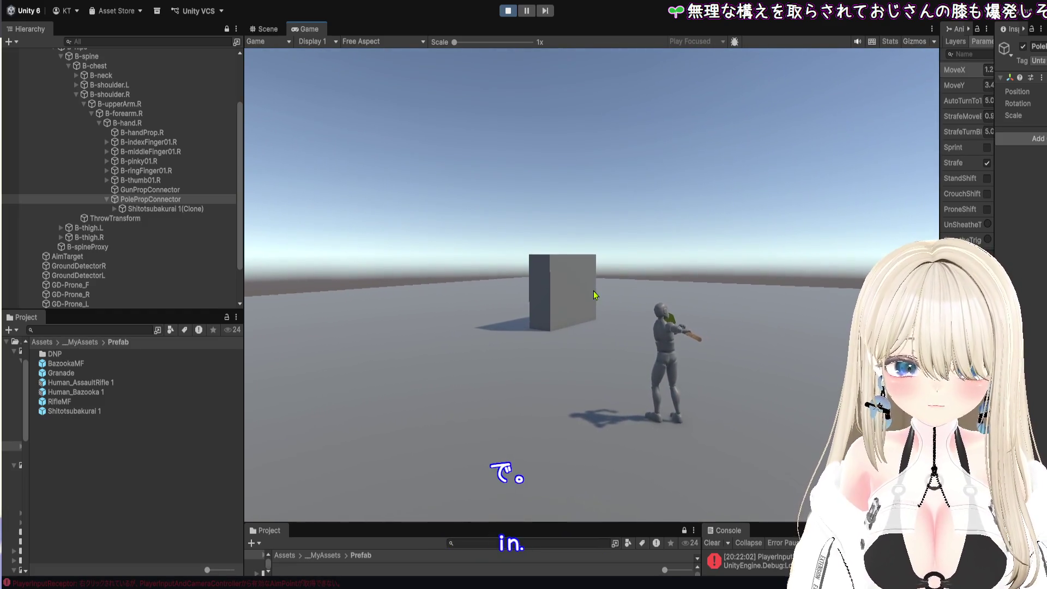
{"action": "key", "text": "w+d"}
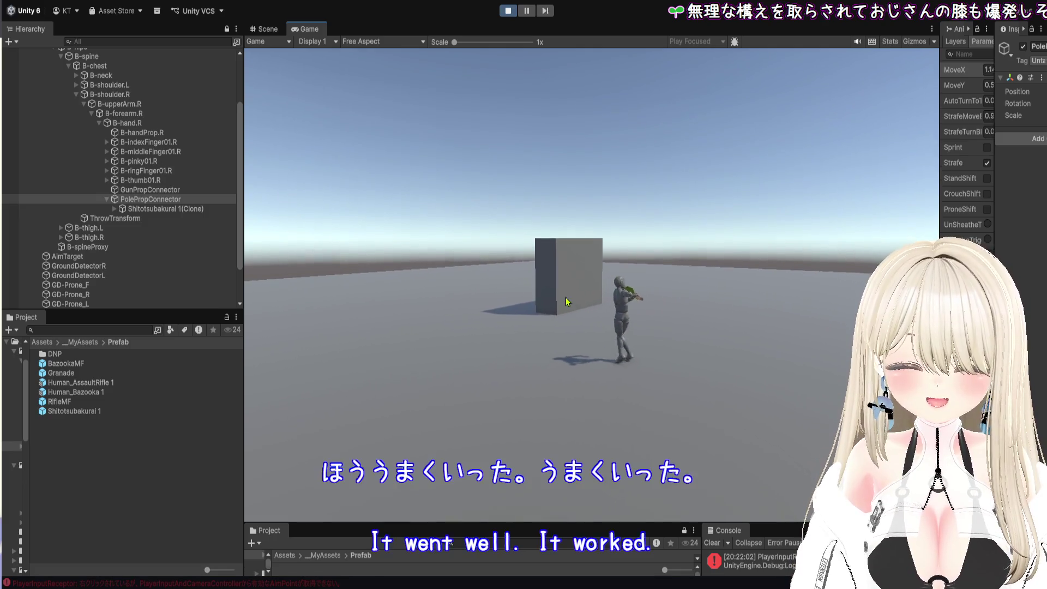
{"action": "key", "text": "w"}
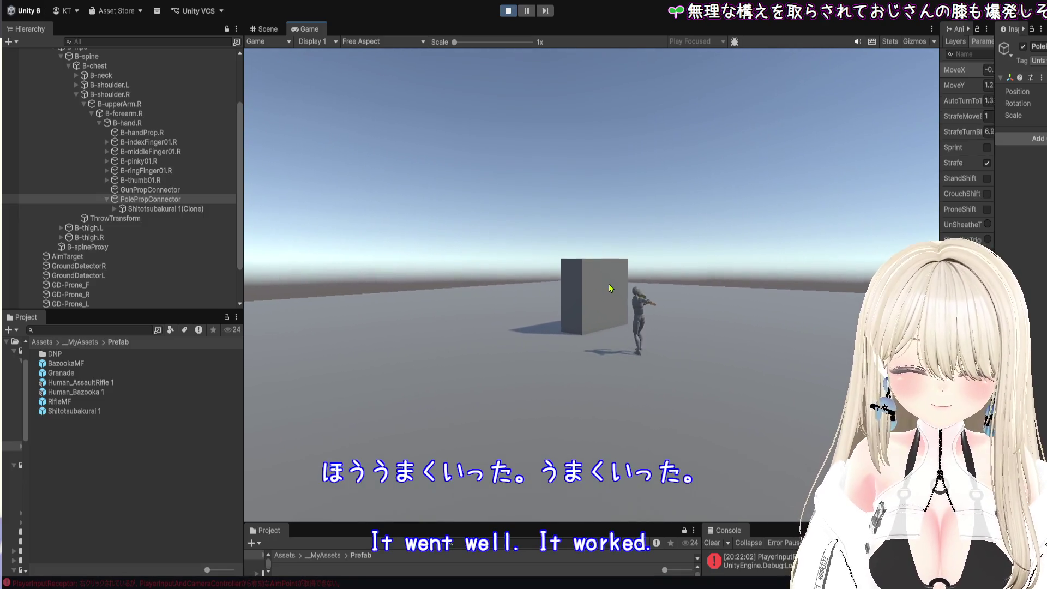
{"action": "key", "text": "w"}
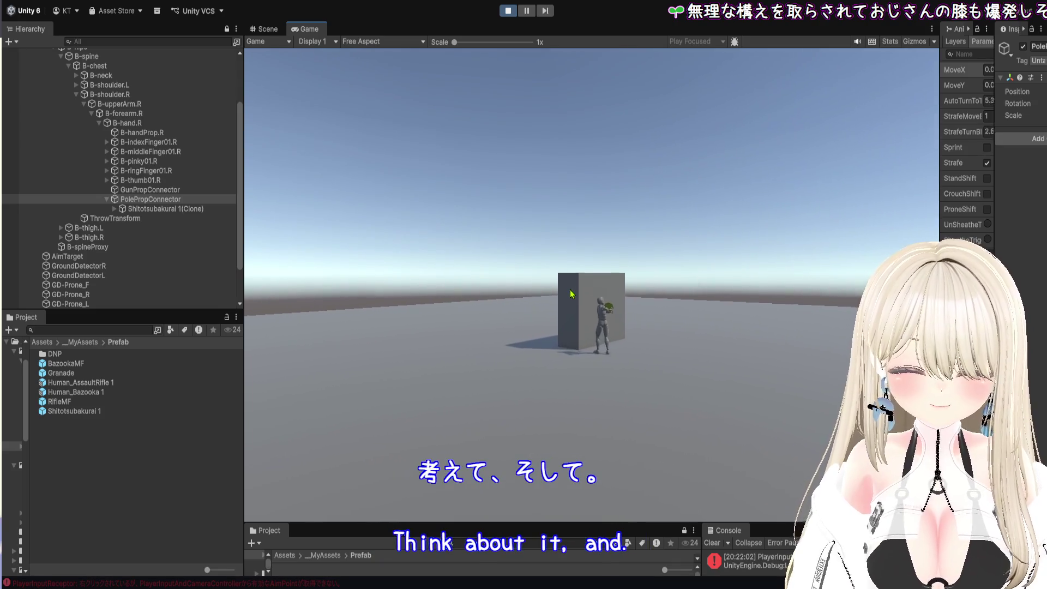
{"action": "left_click", "coordinate": [568, 293]}
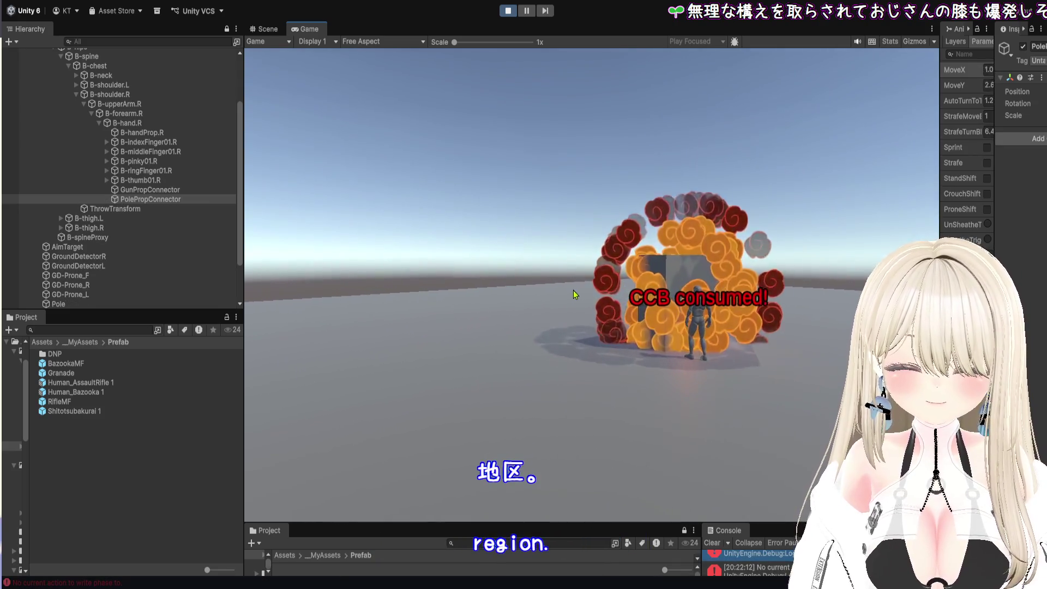
{"action": "key", "text": "w"}
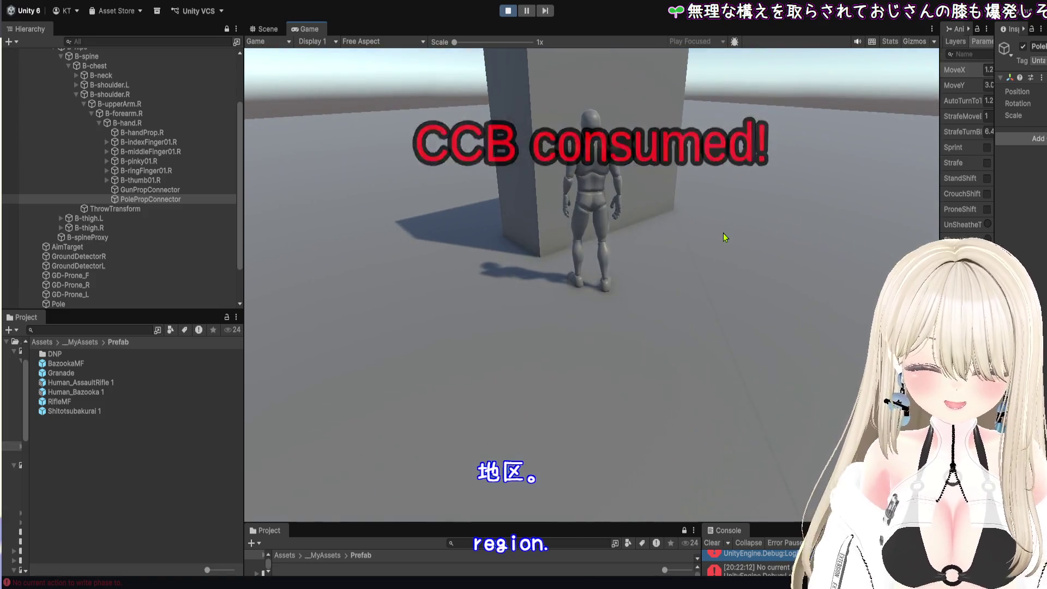
- Enlarge the console to read its warning, restore the layout, and toggle play mode
{"action": "left_click_drag", "start_coordinate": [725, 523], "coordinate": [725, 332]}
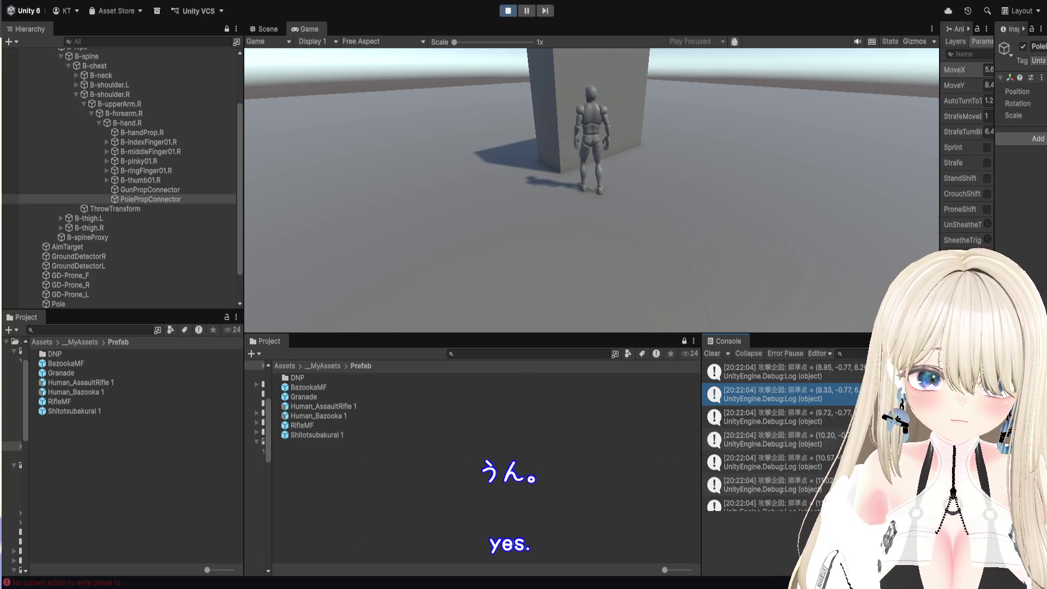
{"action": "left_click", "coordinate": [763, 371]}
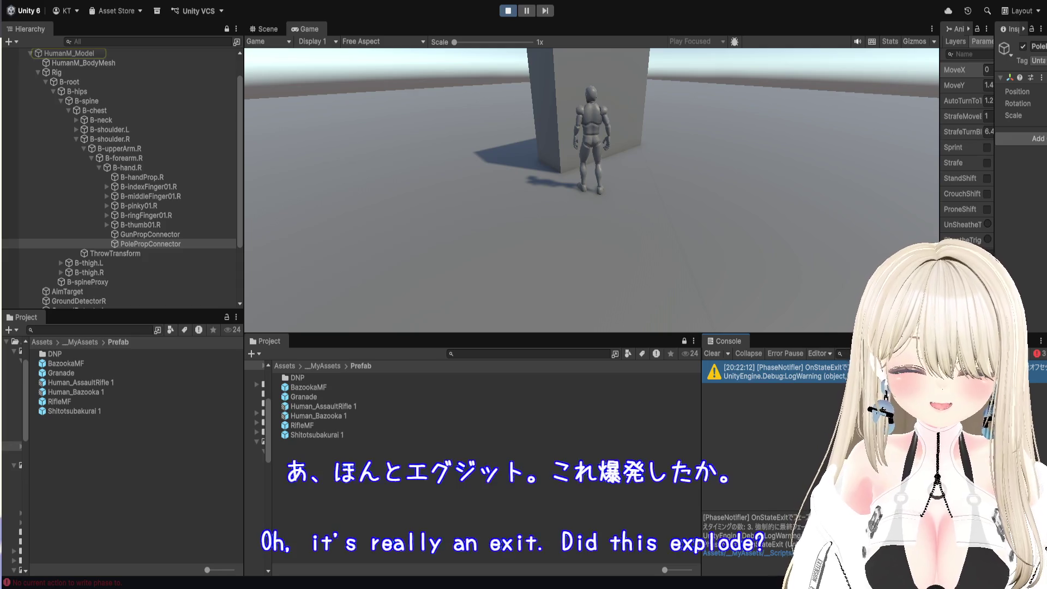
{"action": "left_click_drag", "start_coordinate": [757, 334], "coordinate": [757, 540]}
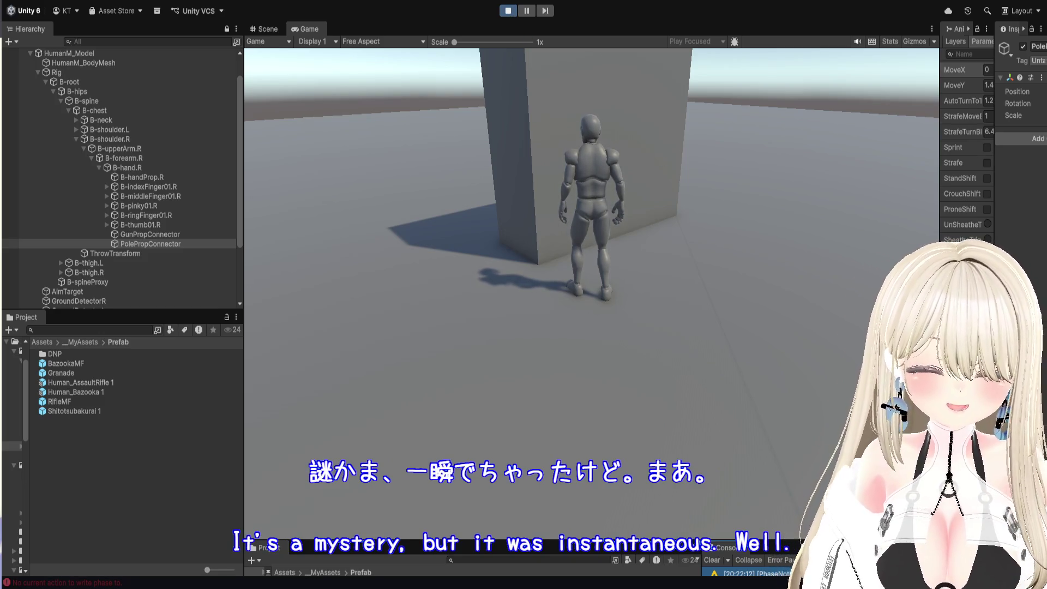
{"action": "mouse_move", "coordinate": [940, 281]}
{"action": "left_mouse_down"}
{"action": "mouse_move", "coordinate": [634, 280]}
{"action": "mouse_move", "coordinate": [855, 306]}
{"action": "mouse_move", "coordinate": [940, 300]}
{"action": "left_mouse_up"}
{"action": "left_click", "coordinate": [508, 13]}
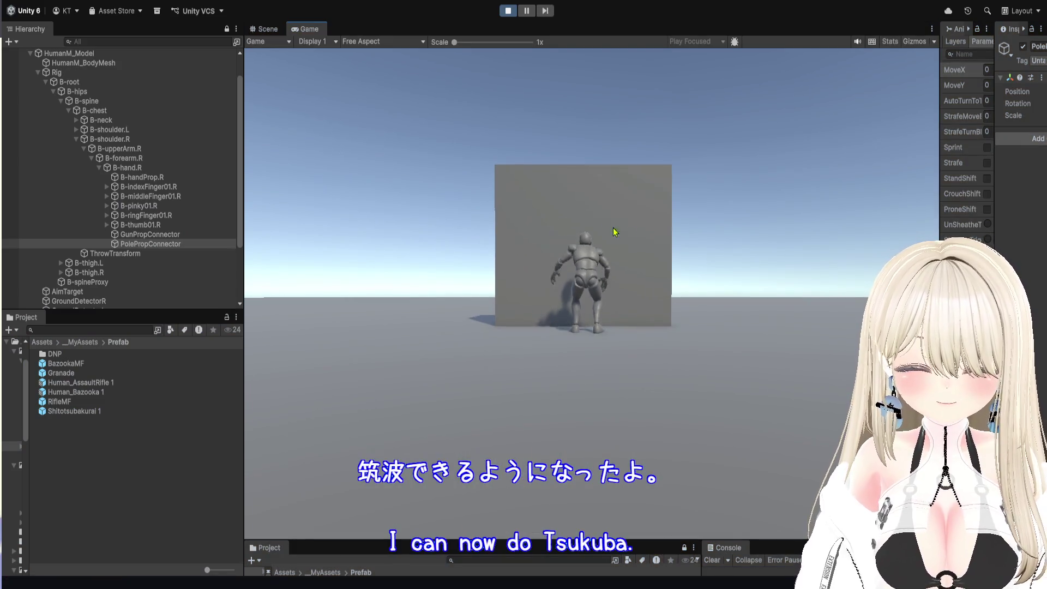
- Draw the pole again, switch to strafe stance, detonate it, and sprint past the wall
{"action": "key", "text": "1"}
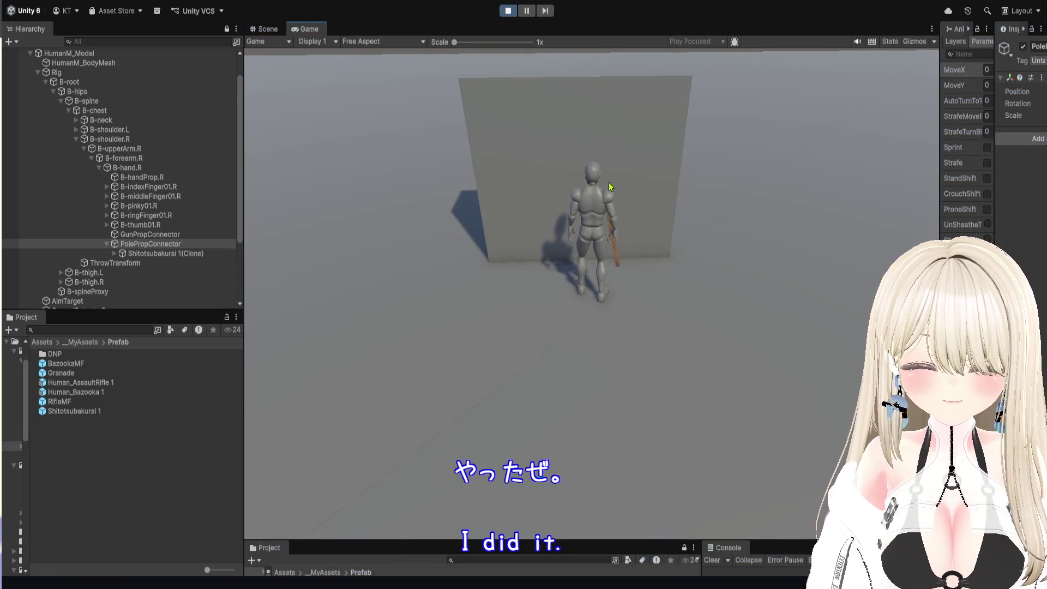
{"action": "key", "text": "Tab"}
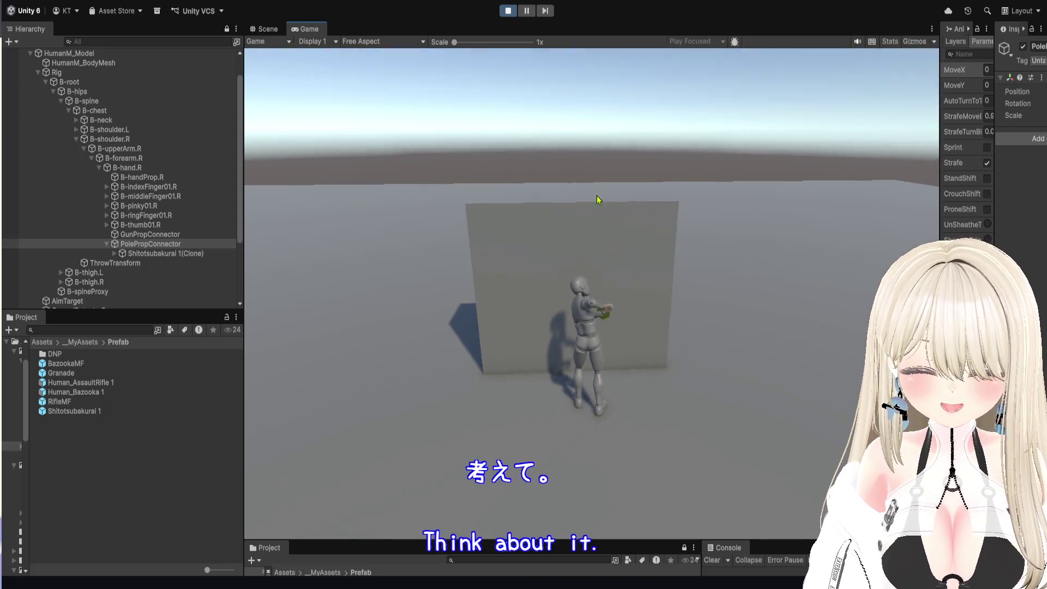
{"action": "left_click", "coordinate": [606, 298]}
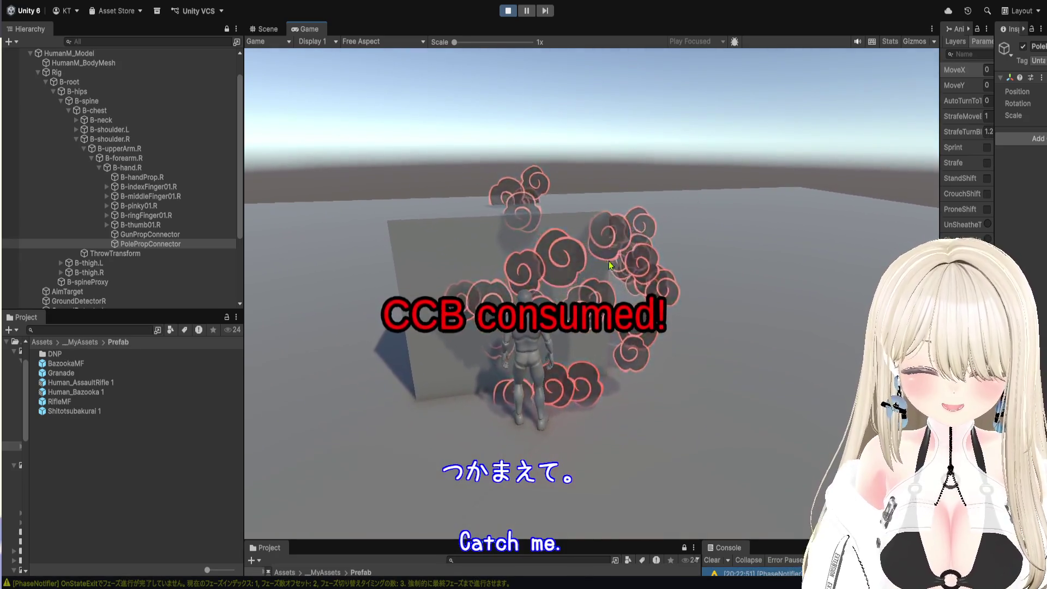
{"action": "key", "text": "shift+w"}
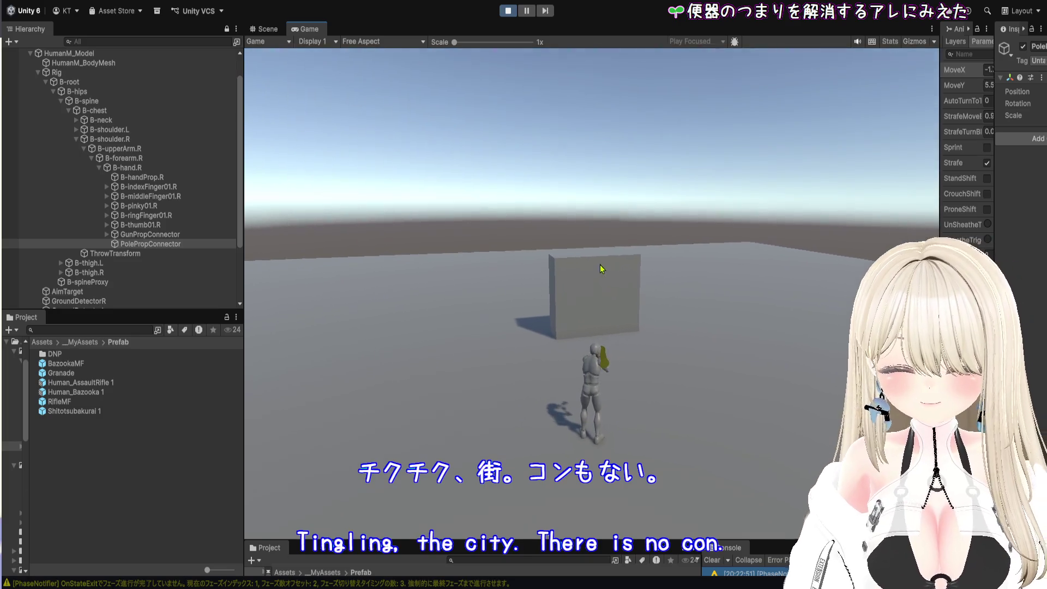
- Stop play, open the Shitotsubakurai 1 prefab, and orbit and zoom to view the mine's cup
{"action": "left_click", "coordinate": [507, 11]}
{"action": "double_click", "coordinate": [113, 413]}
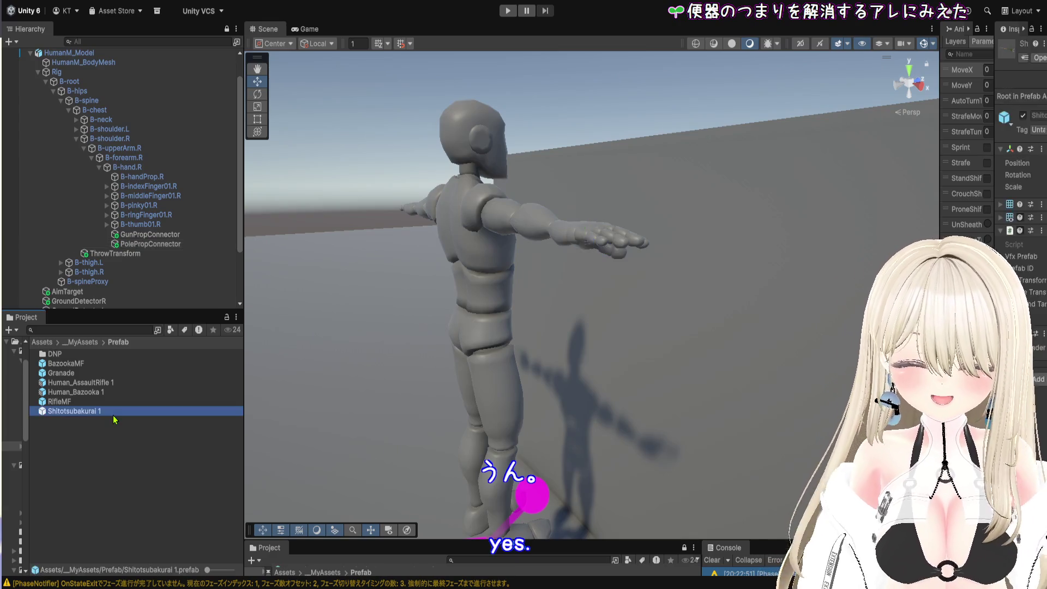
{"action": "mouse_move", "coordinate": [694, 375]}
{"action": "left_mouse_down"}
{"action": "mouse_move", "coordinate": [652, 358]}
{"action": "mouse_move", "coordinate": [548, 349]}
{"action": "mouse_move", "coordinate": [671, 355]}
{"action": "left_mouse_up"}
{"action": "left_click", "coordinate": [218, 256]}
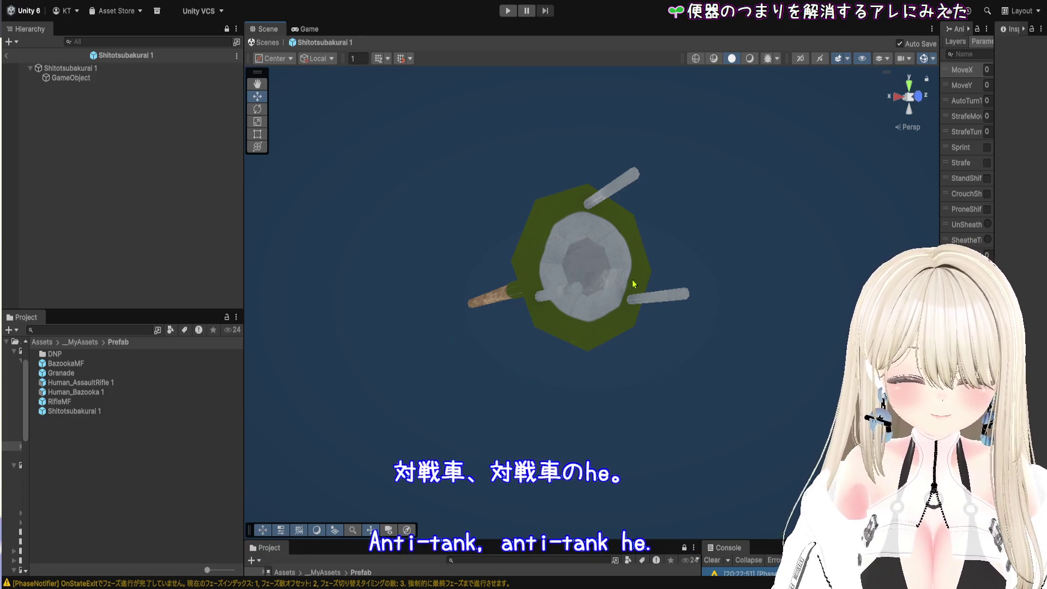
{"action": "scroll", "coordinate": [579, 191], "scroll_direction": "up", "scroll_amount": 5}
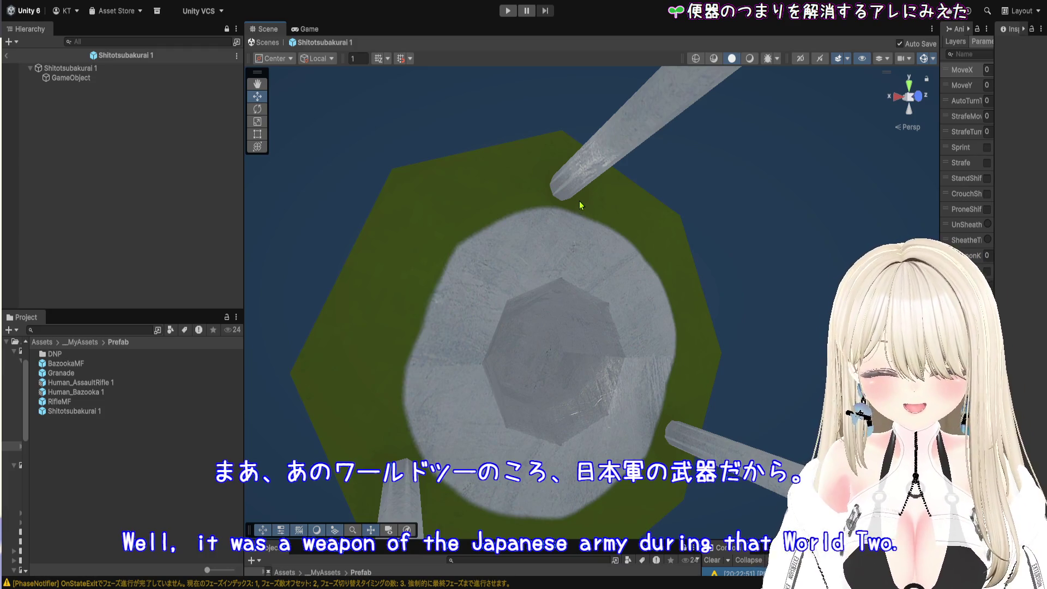
{"action": "scroll", "coordinate": [579, 204], "scroll_direction": "down", "scroll_amount": 2}
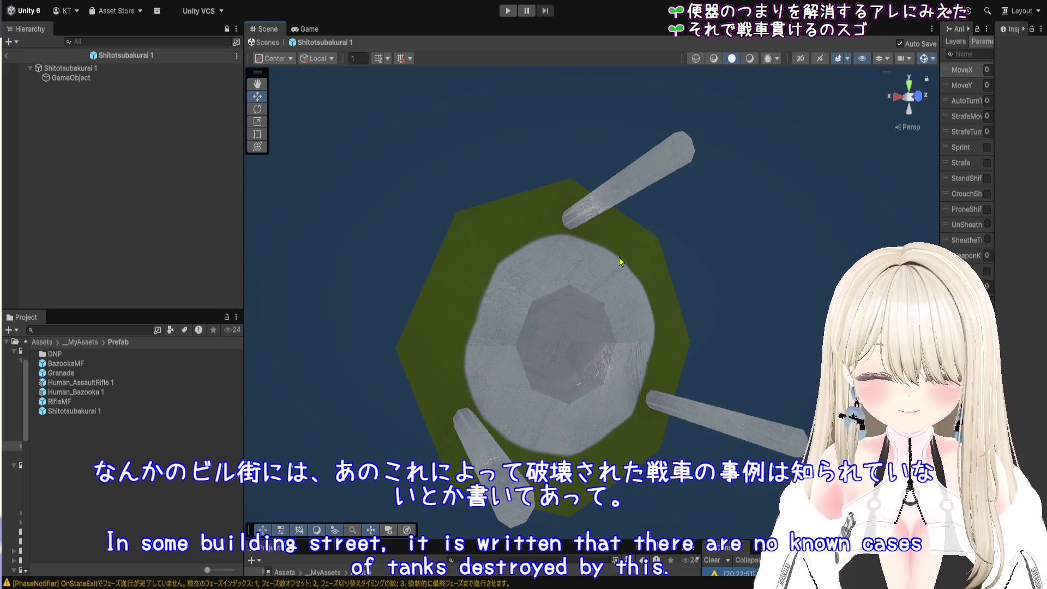
{"action": "left_click_drag", "start_coordinate": [627, 288], "coordinate": [690, 343]}
- Orbit and zoom around the Shitotsubakurai 1 mine prefab to show its conical head, rear rods and wooden shaft
{"action": "scroll", "coordinate": [690, 342], "scroll_direction": "down", "scroll_amount": 5}
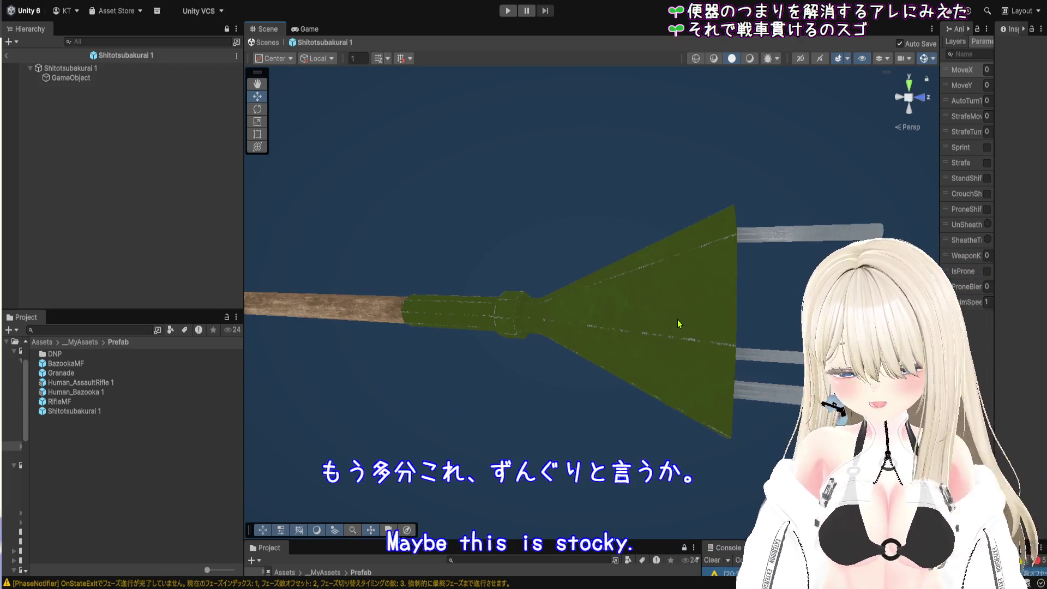
{"action": "left_click_drag", "start_coordinate": [698, 332], "coordinate": [708, 322]}
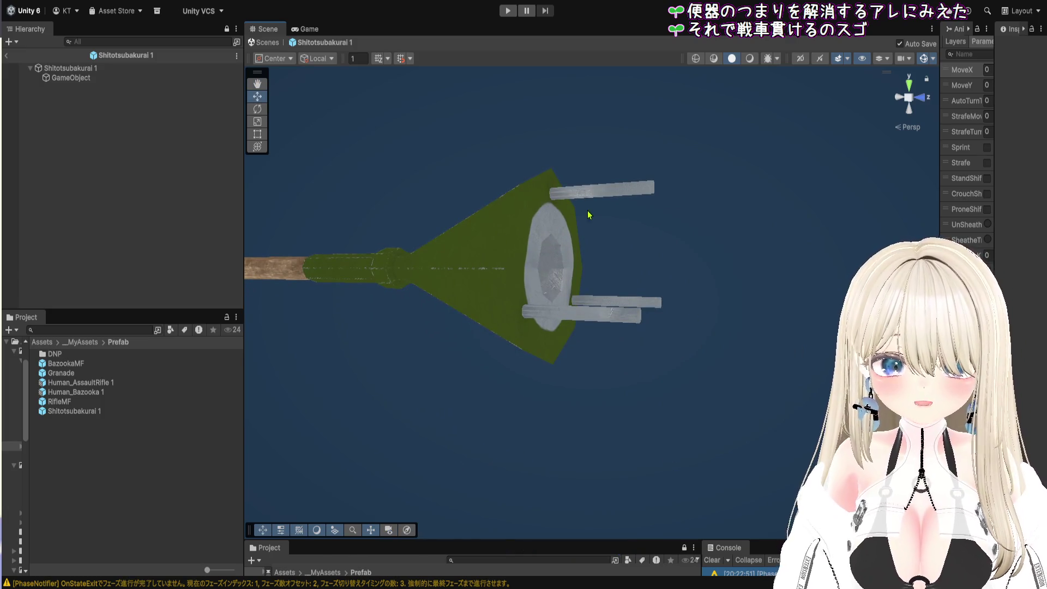
{"action": "scroll", "coordinate": [600, 223], "scroll_direction": "up", "scroll_amount": 5}
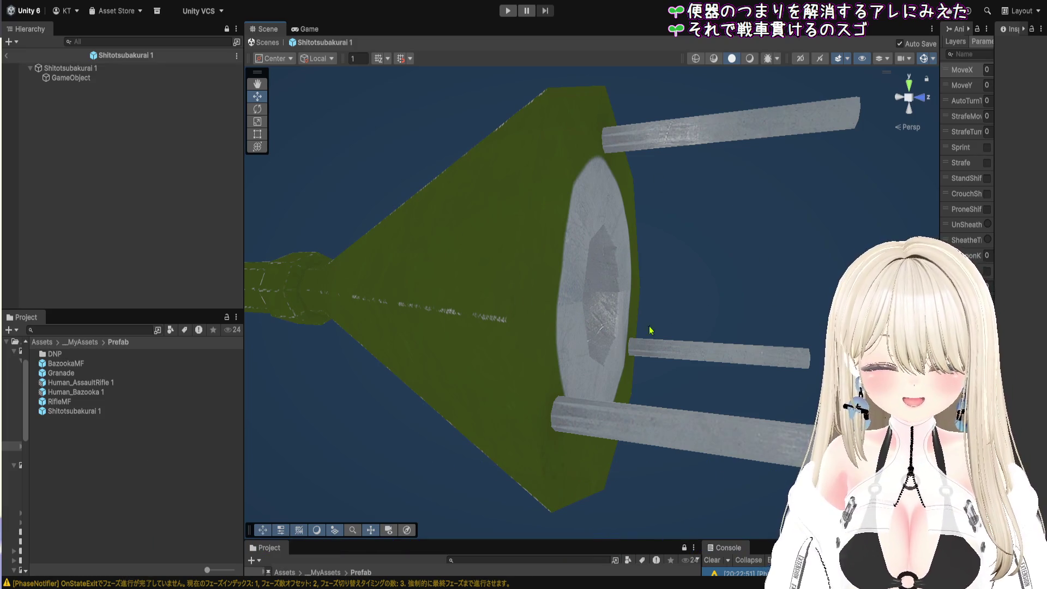
{"action": "scroll", "coordinate": [708, 297], "scroll_direction": "down", "scroll_amount": 2}
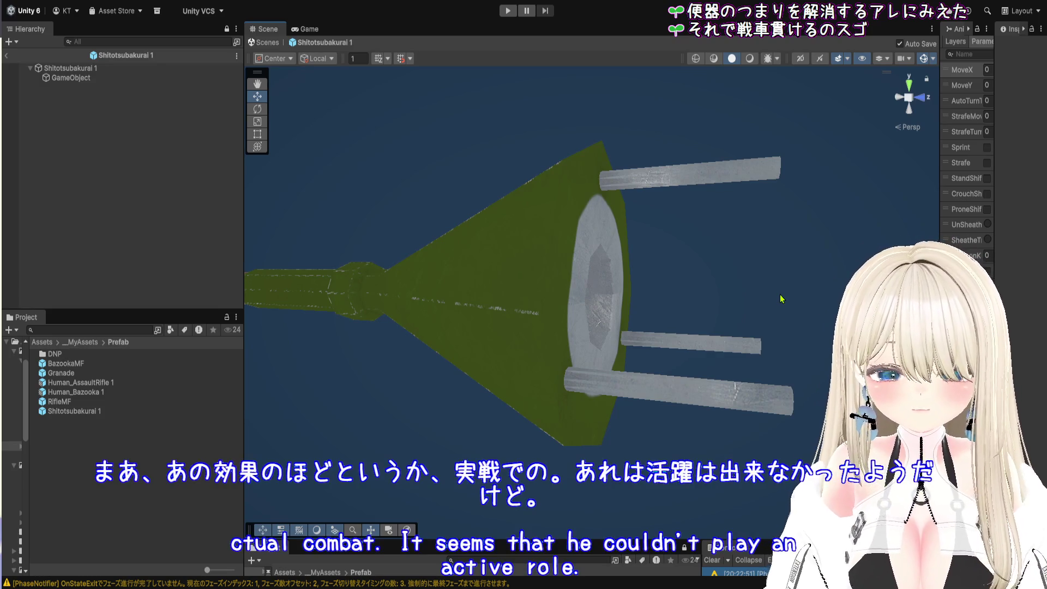
{"action": "left_click_drag", "start_coordinate": [681, 260], "coordinate": [699, 313]}
{"action": "left_click_drag", "start_coordinate": [698, 540], "coordinate": [699, 397]}
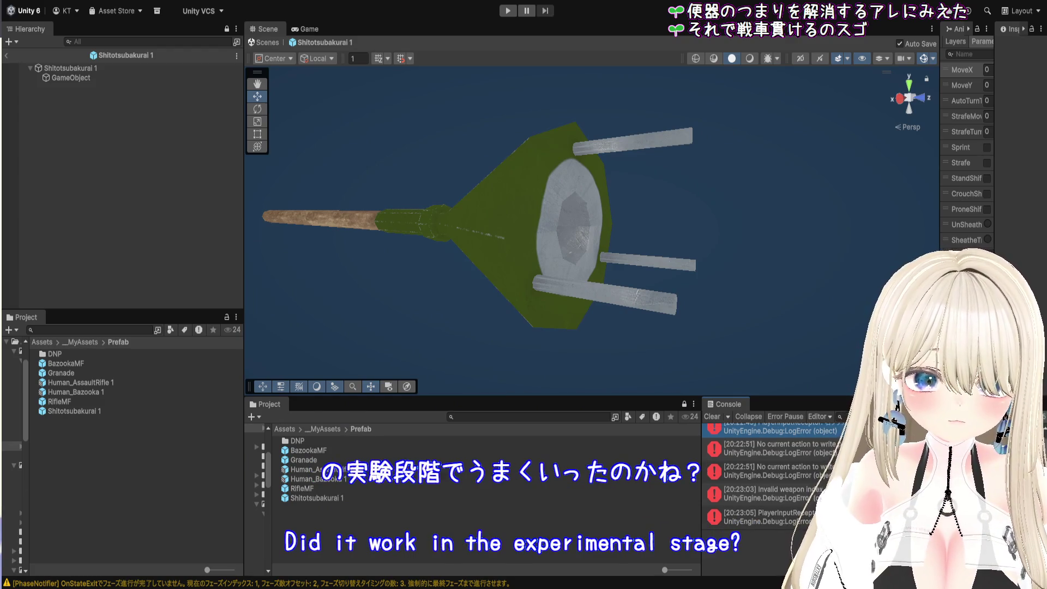
- Select the Invalid weapon index error and enlarge the Console to read its details
{"action": "left_click_drag", "start_coordinate": [252, 398], "coordinate": [252, 412]}
{"action": "left_click", "coordinate": [763, 507]}
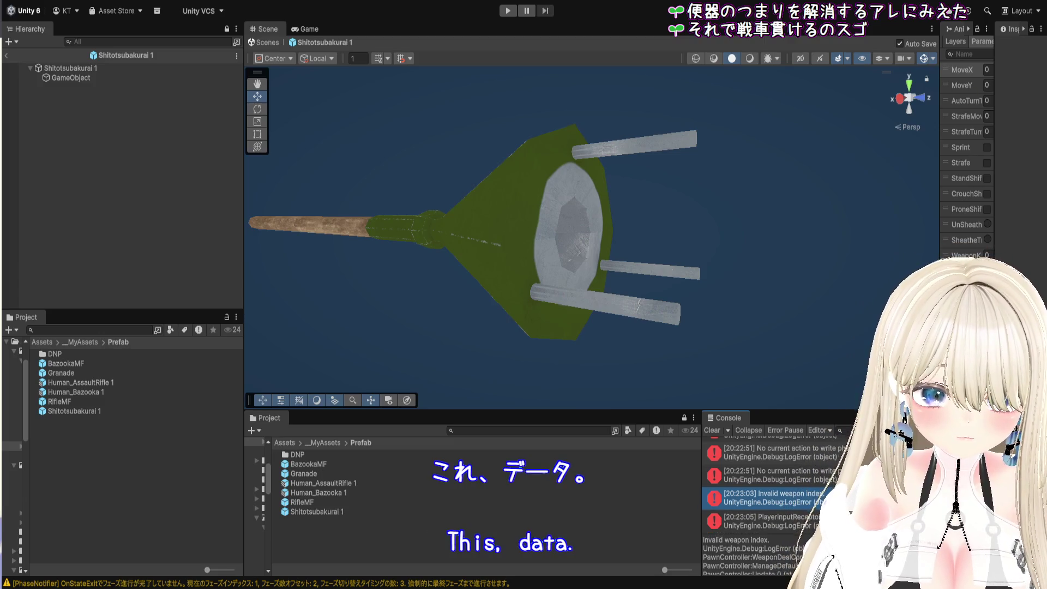
{"action": "left_click_drag", "start_coordinate": [251, 411], "coordinate": [252, 246]}
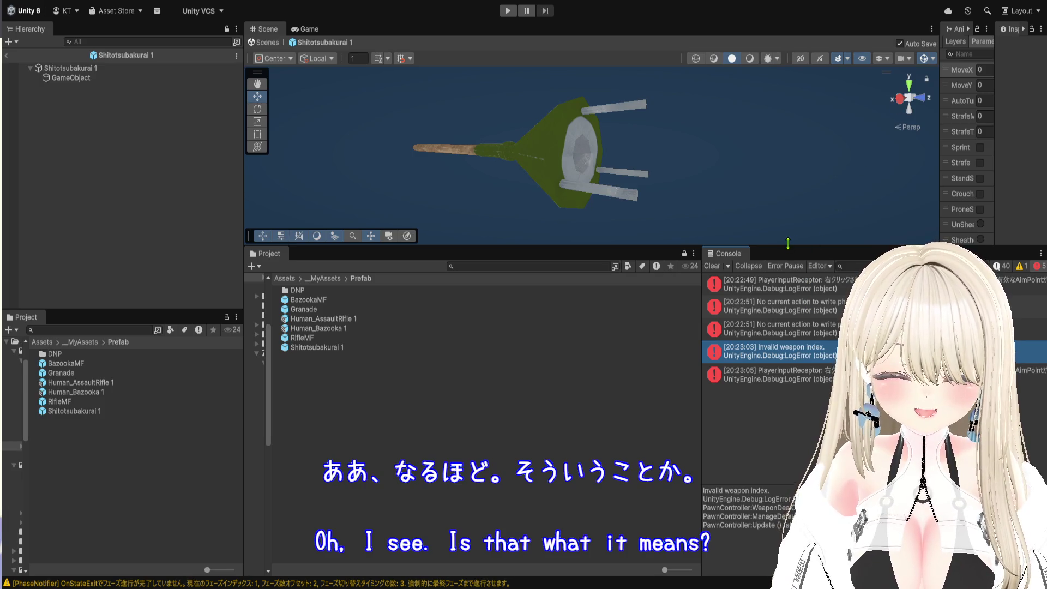
- Restore the larger Scene view and start play mode
{"action": "left_click_drag", "start_coordinate": [252, 247], "coordinate": [251, 475]}
{"action": "left_click", "coordinate": [507, 11]}
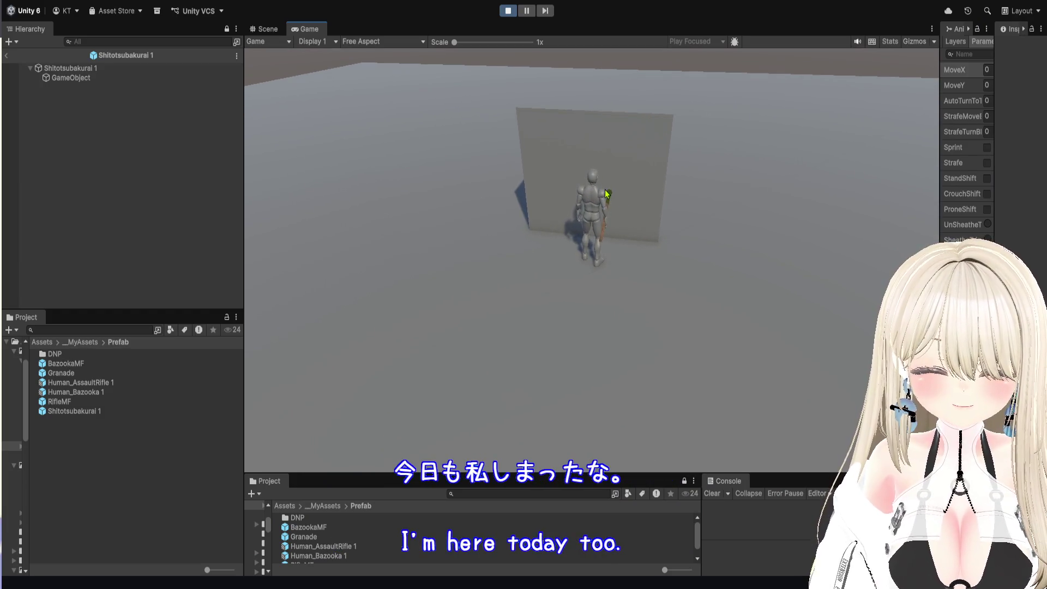
- Aim and thrust the lunge mine into the wall cube, then sprint away from the explosion
{"action": "right_click", "coordinate": [606, 189]}
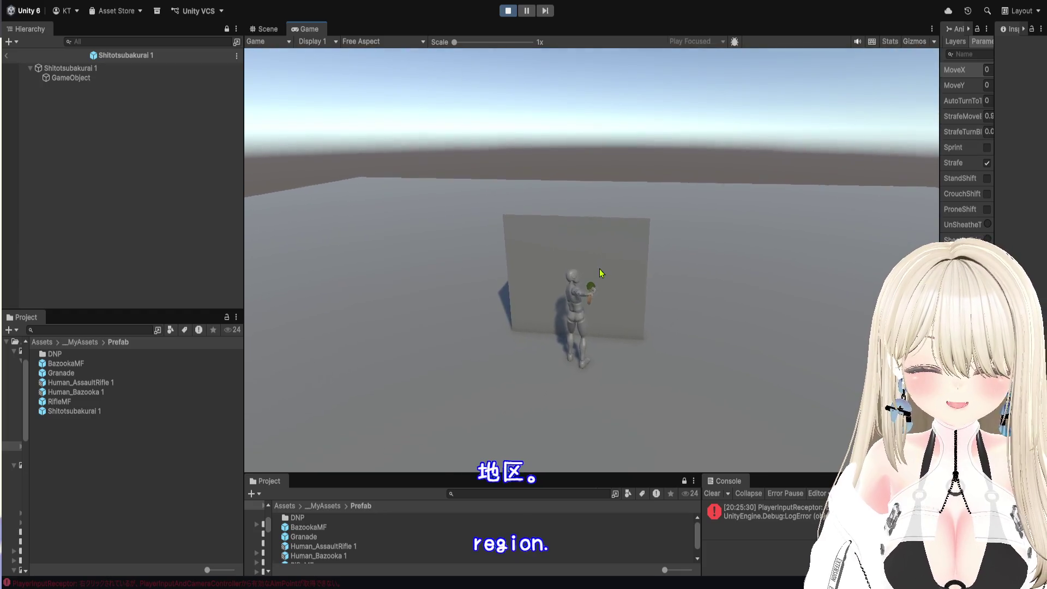
{"action": "left_click", "coordinate": [601, 273]}
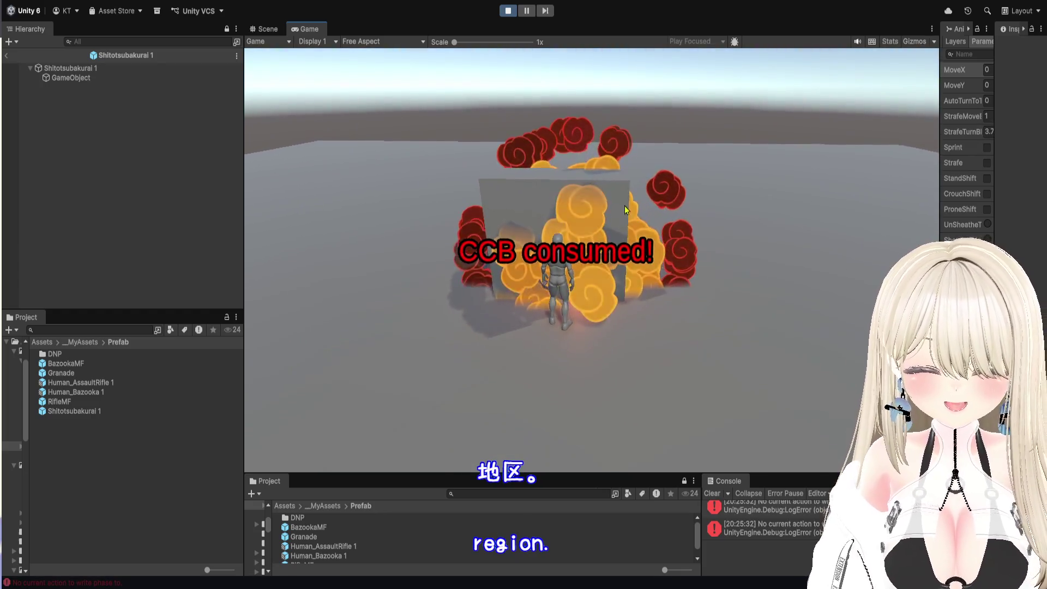
{"action": "key", "text": "shift+w"}
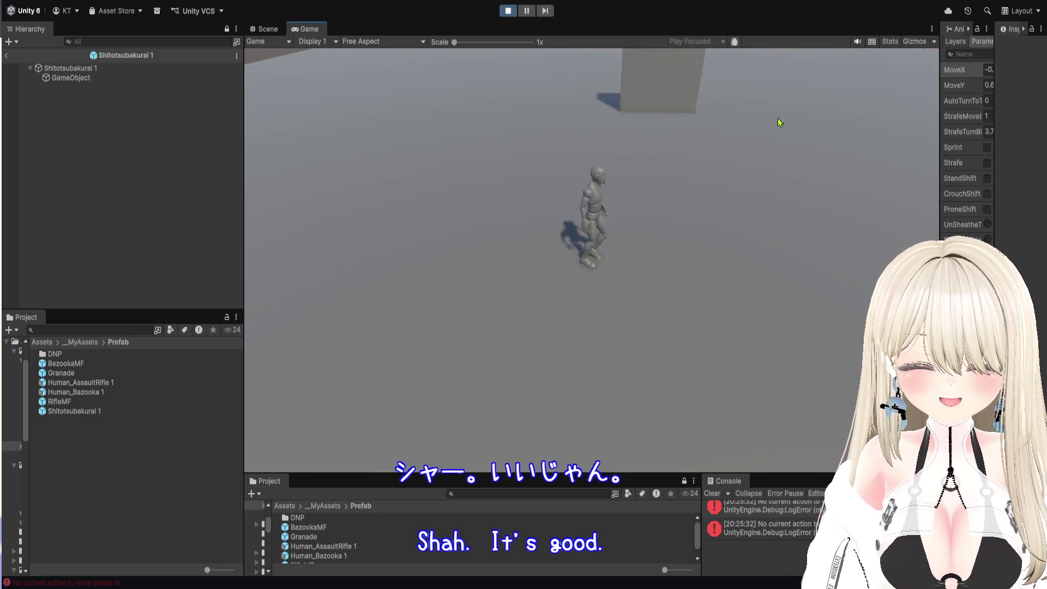
- Attack and aim again with no ammo to trigger the NoAmmo! and Reload! messages, then stop play mode
{"action": "left_click", "coordinate": [676, 150]}
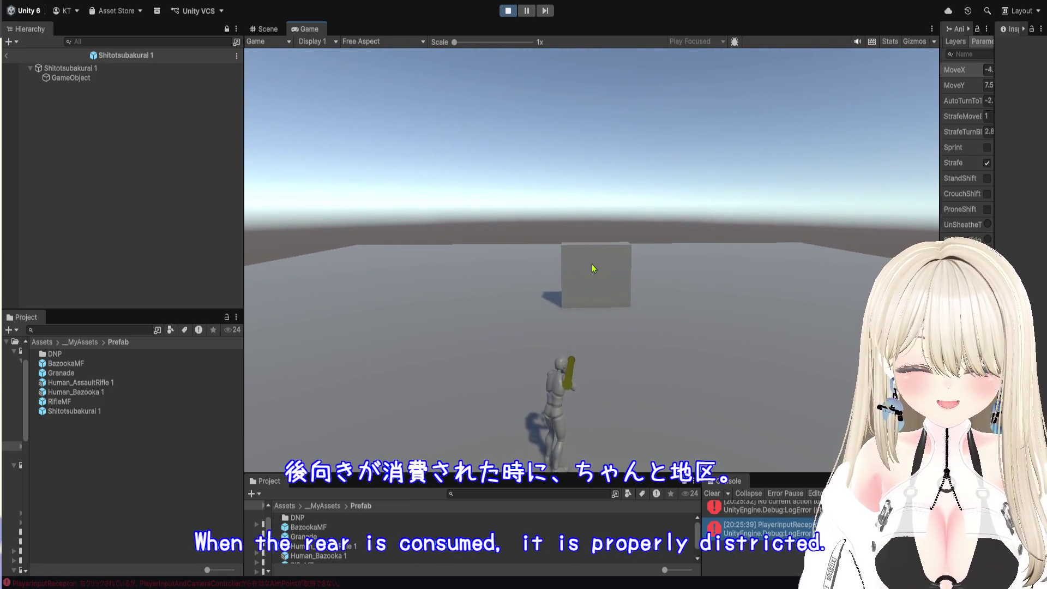
{"action": "left_click", "coordinate": [593, 273]}
{"action": "key", "text": "w"}
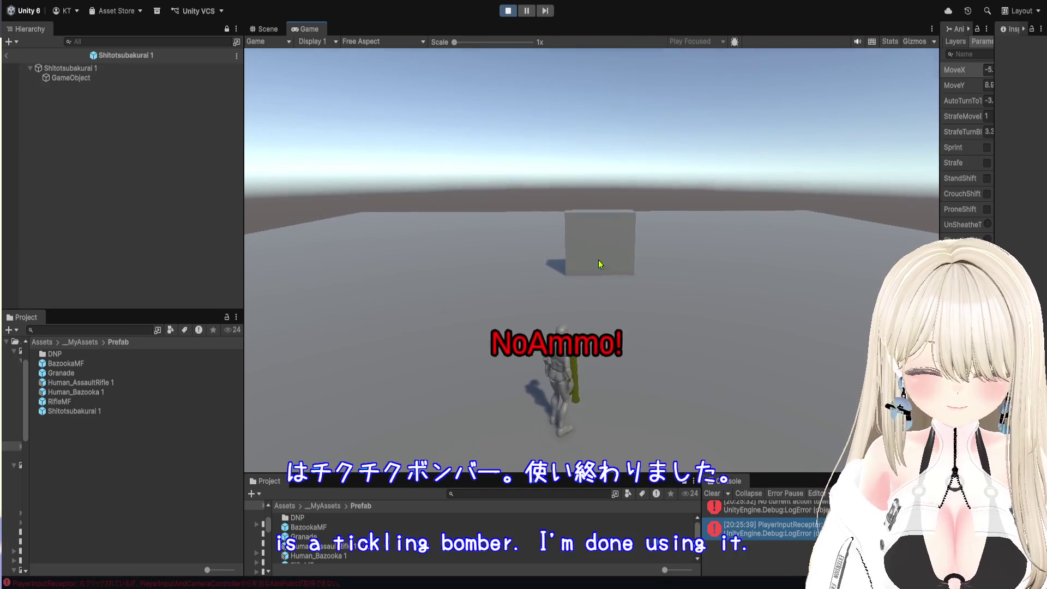
{"action": "right_click", "coordinate": [618, 262]}
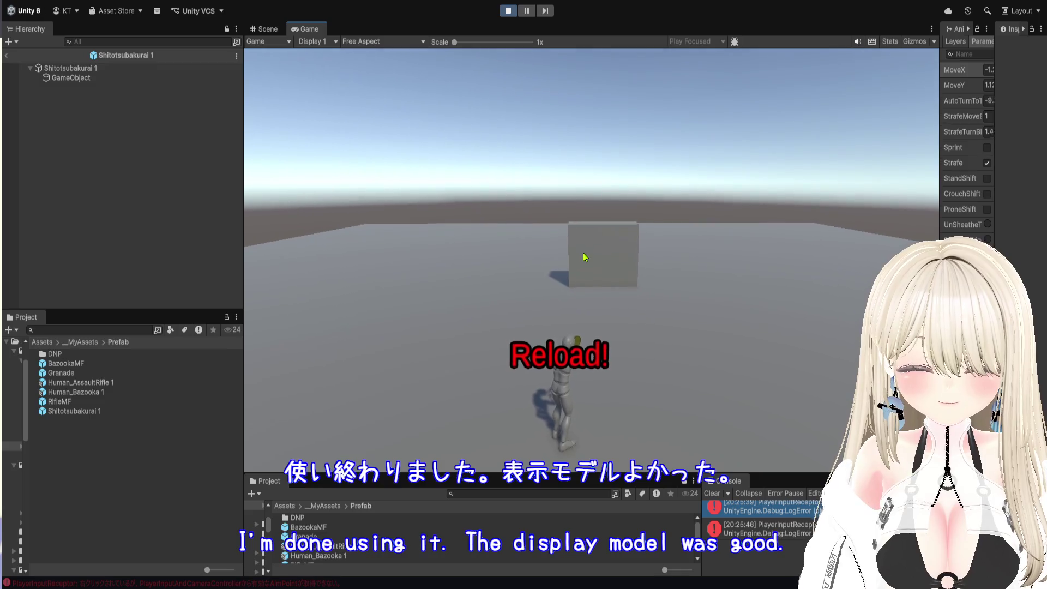
{"action": "key", "text": "shift+w"}
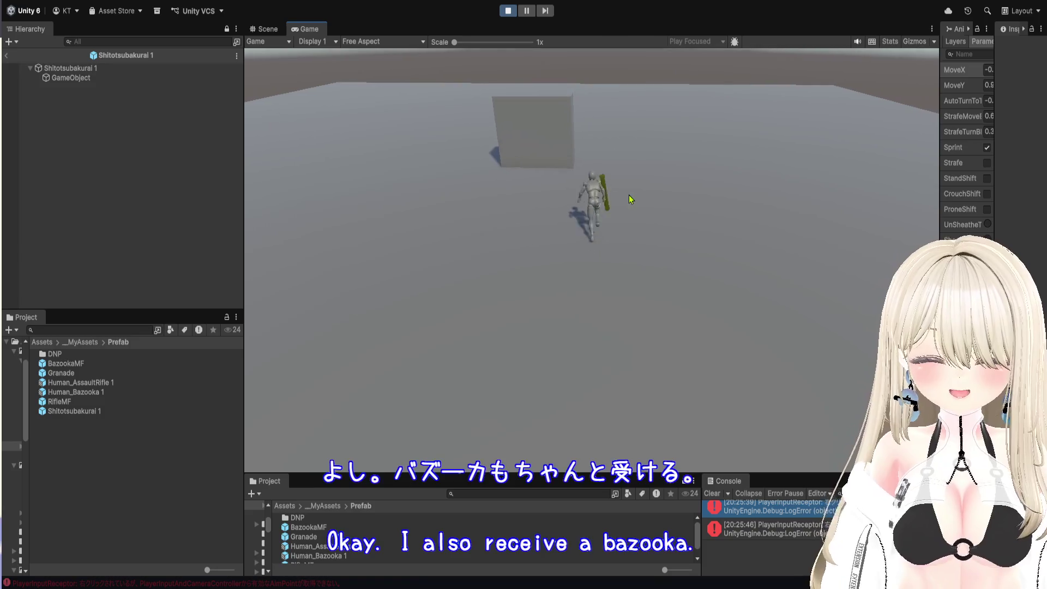
{"action": "left_click", "coordinate": [510, 13]}
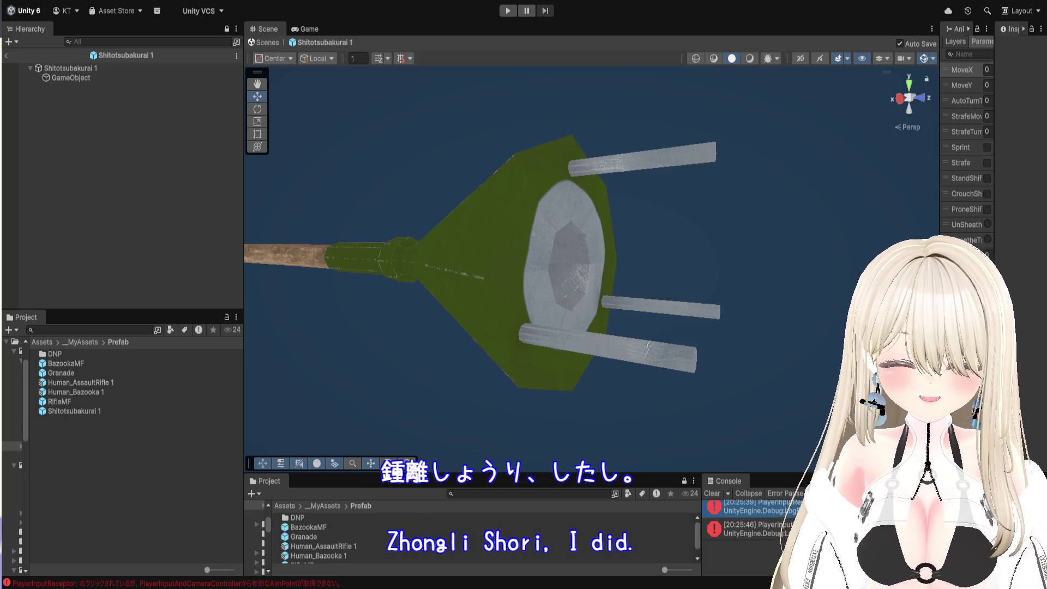
- Start play mode again with Ctrl+P
{"action": "key", "text": "ctrl+p"}
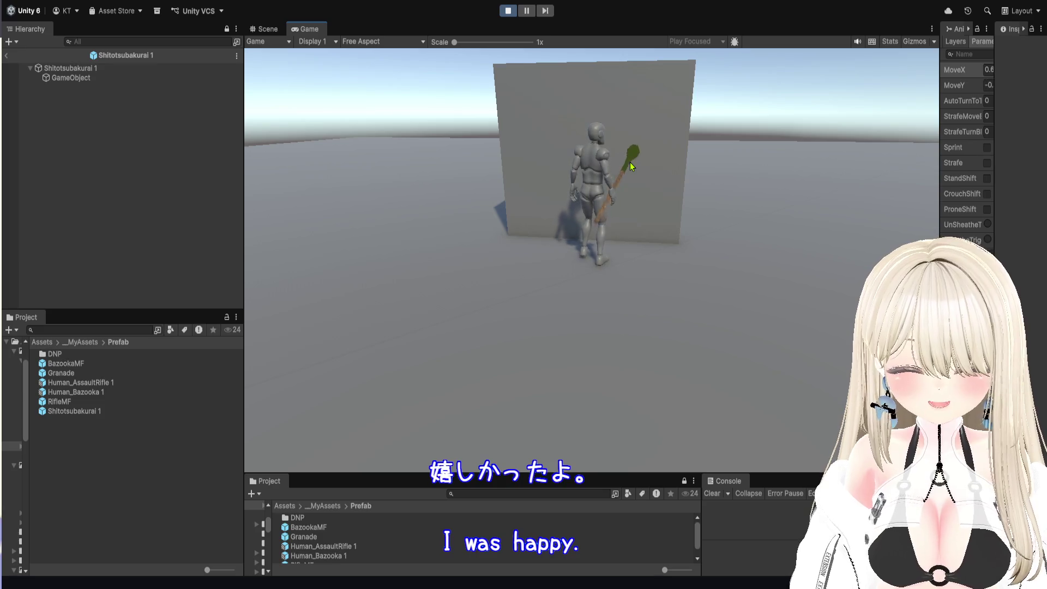
{"action": "left_click", "coordinate": [589, 248]}
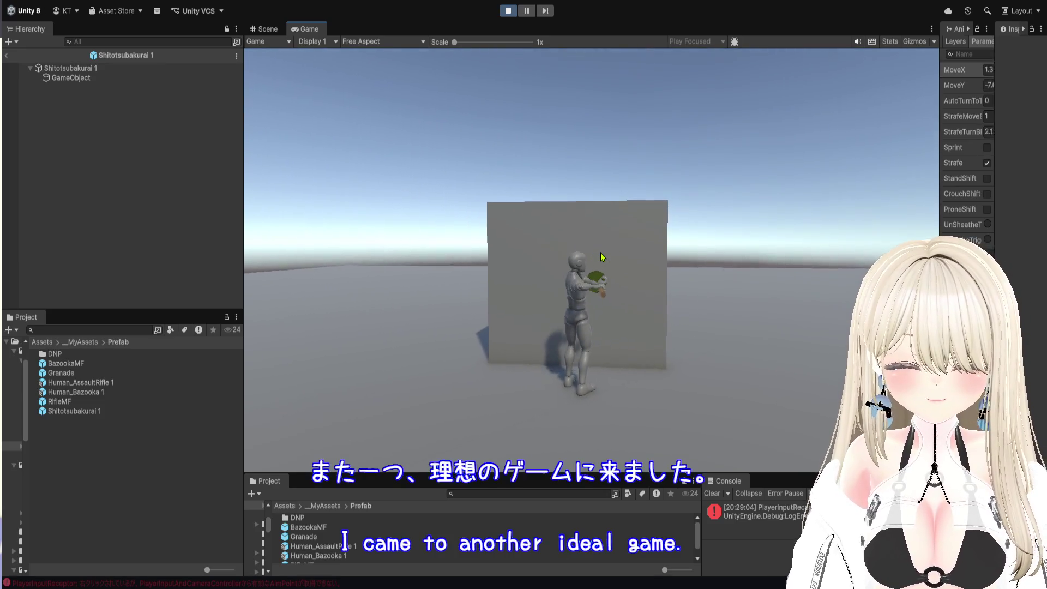
- Strafe the humanoid along the wall, throw the grenade at it, sprint right and return toward the camera
{"action": "key", "text": "a"}
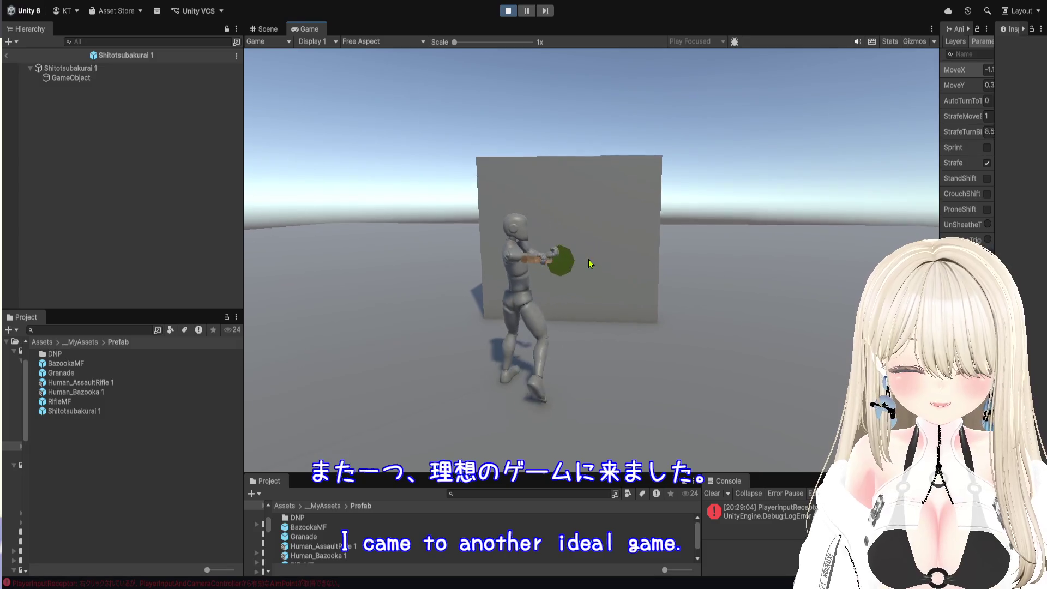
{"action": "key", "text": "w"}
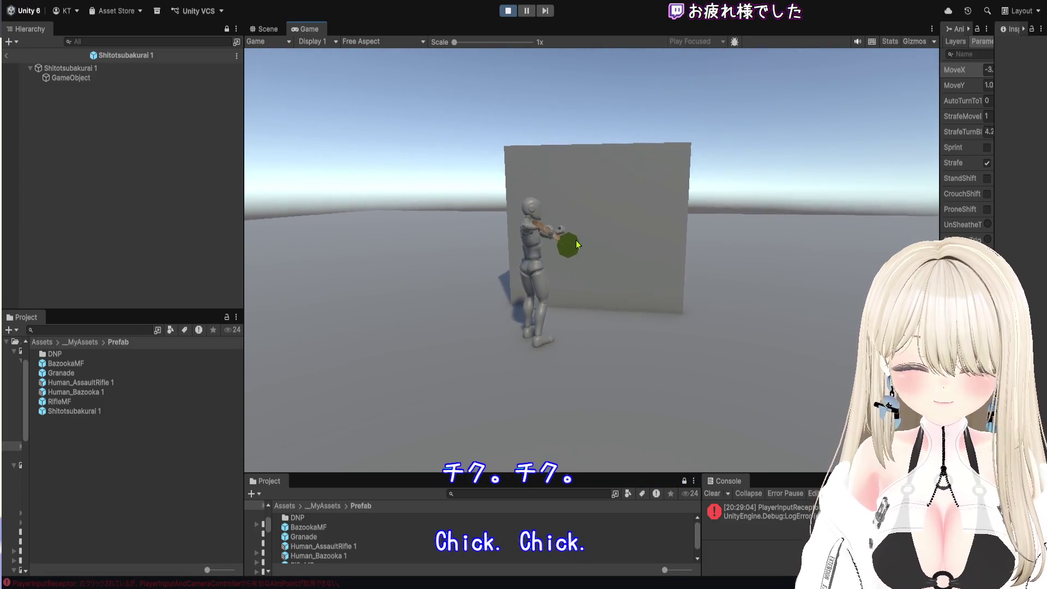
{"action": "key", "text": "a"}
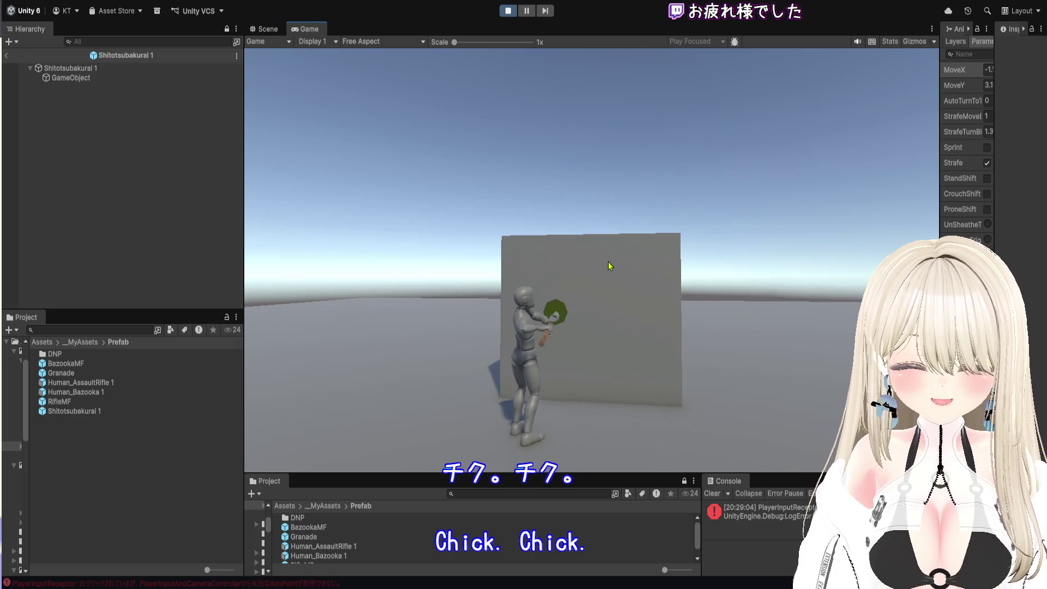
{"action": "left_click", "coordinate": [607, 261]}
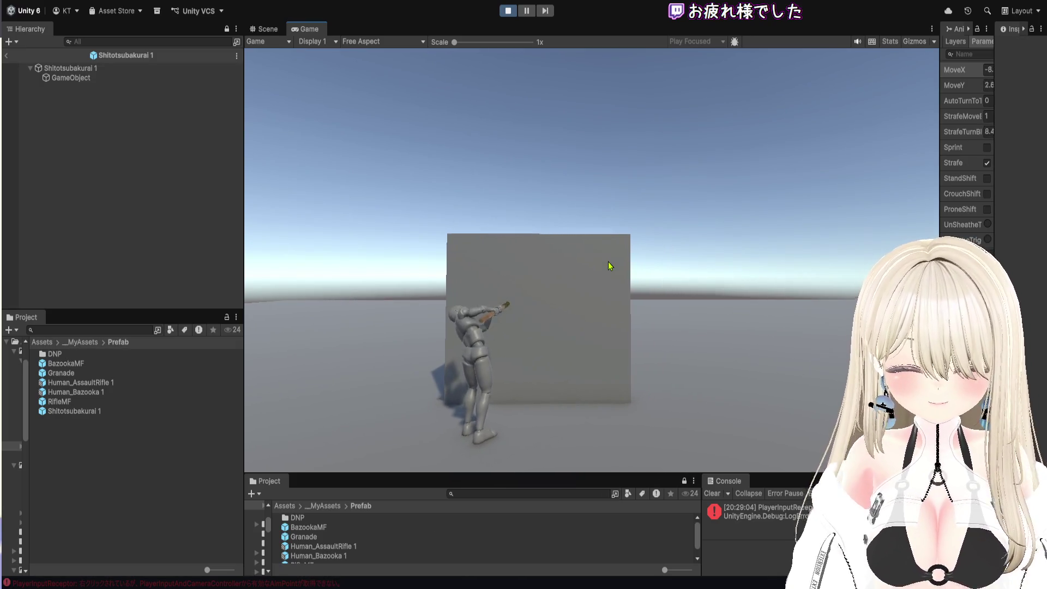
{"action": "key", "text": "shift+d"}
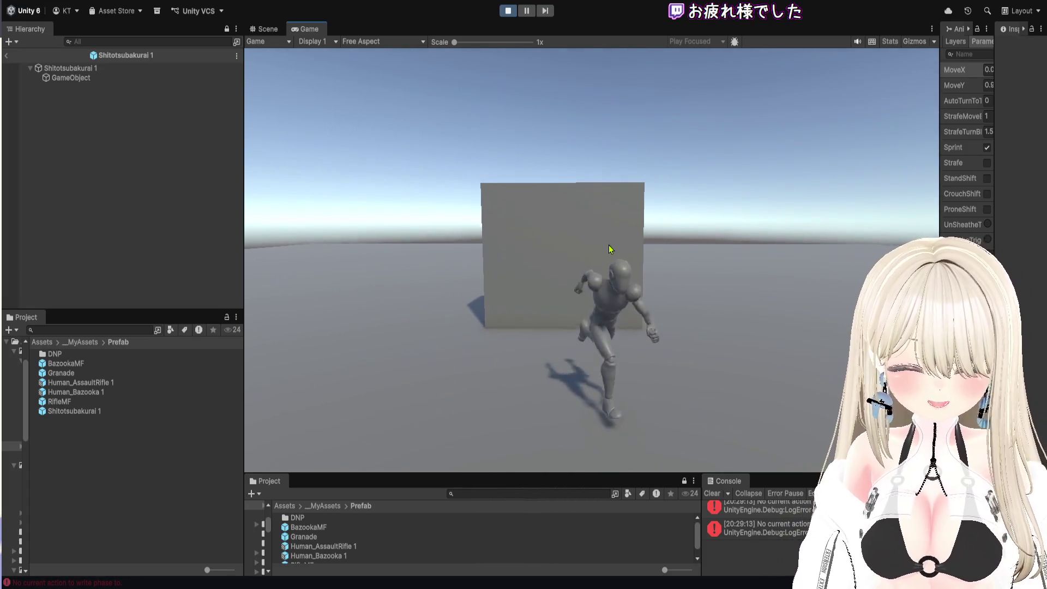
{"action": "key", "text": "s"}
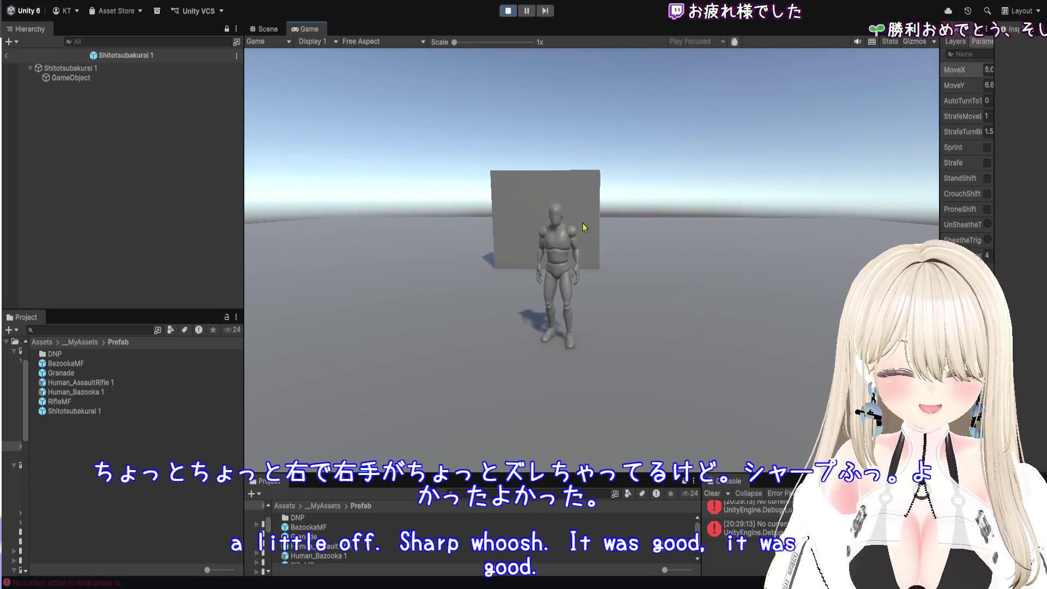